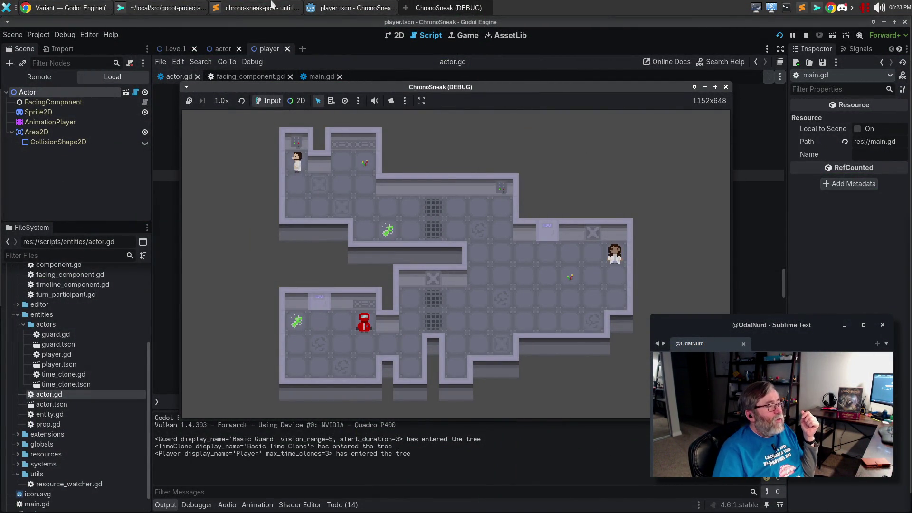
# Step: Walk the player down, right, down, right and up a tile, then stop the game
pyautogui.press('Down')
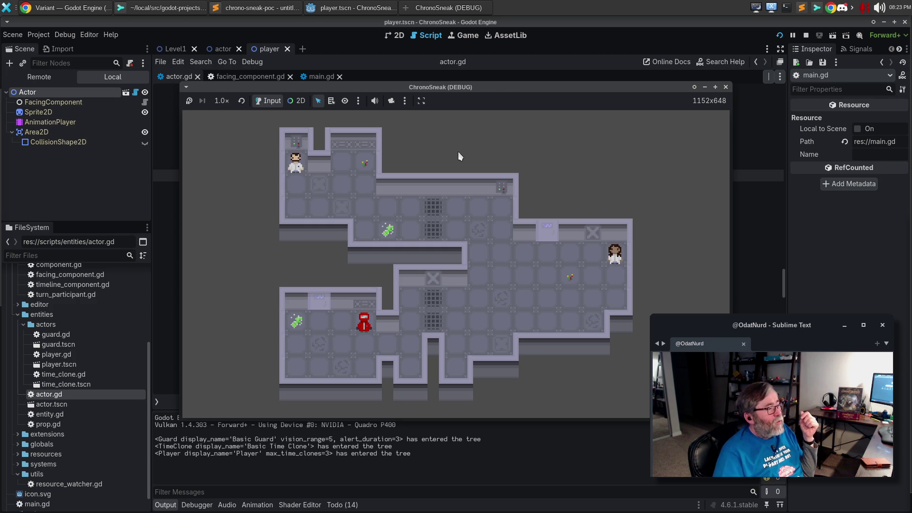
pyautogui.press('Right')
pyautogui.press('Right')
pyautogui.press('Right')
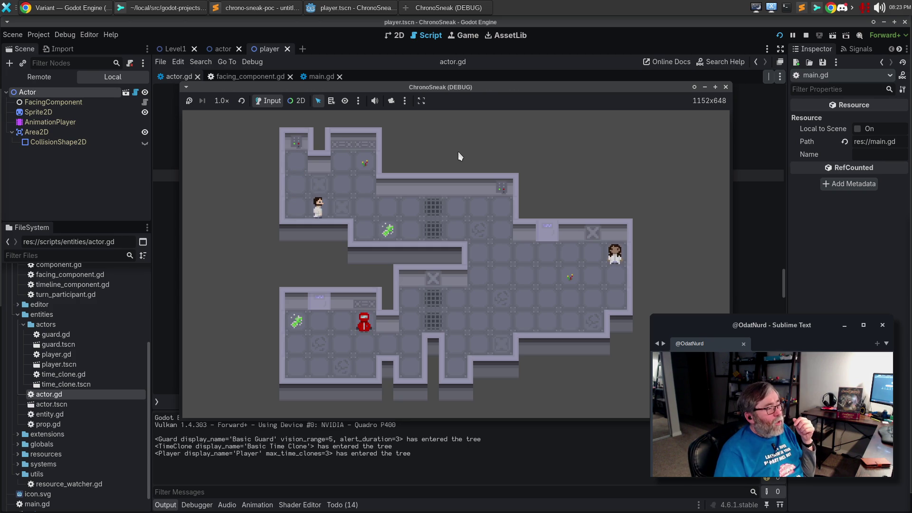
pyautogui.press('Down')
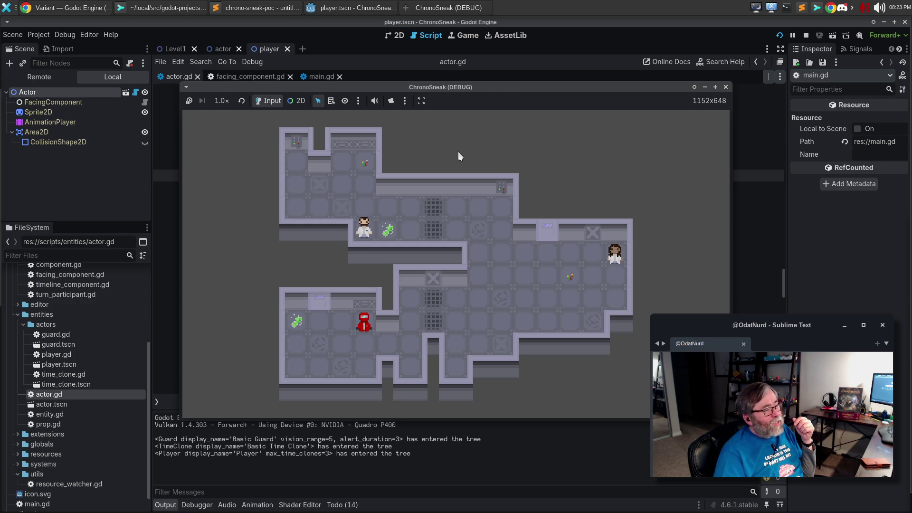
pyautogui.press('Right')
pyautogui.press('Up')
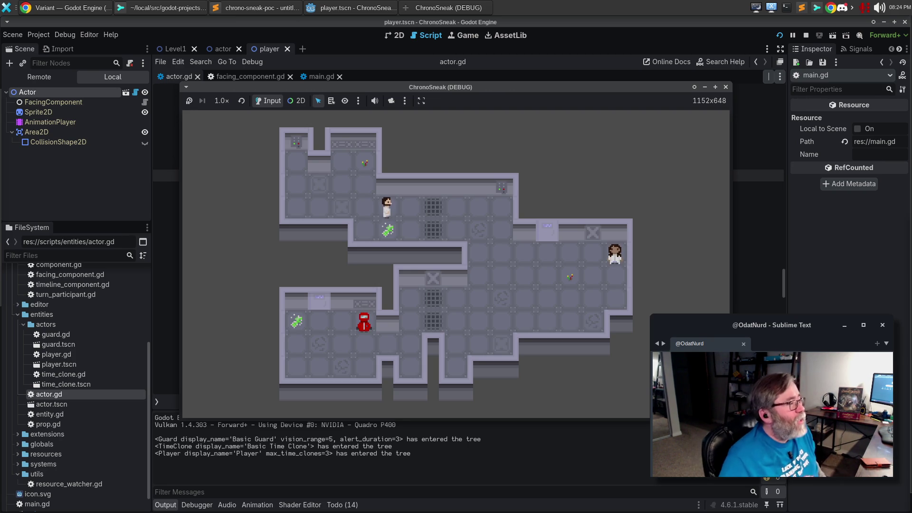
pyautogui.click(726, 88)
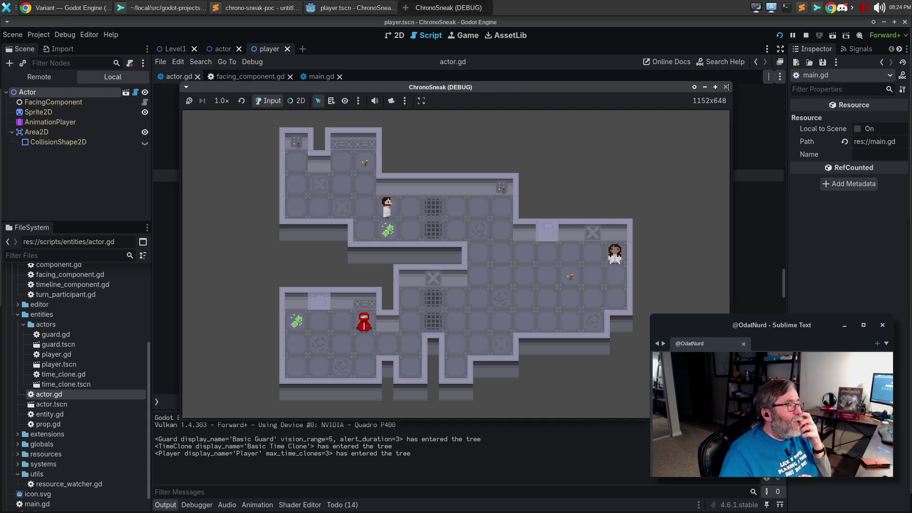
pyautogui.click(170, 6)
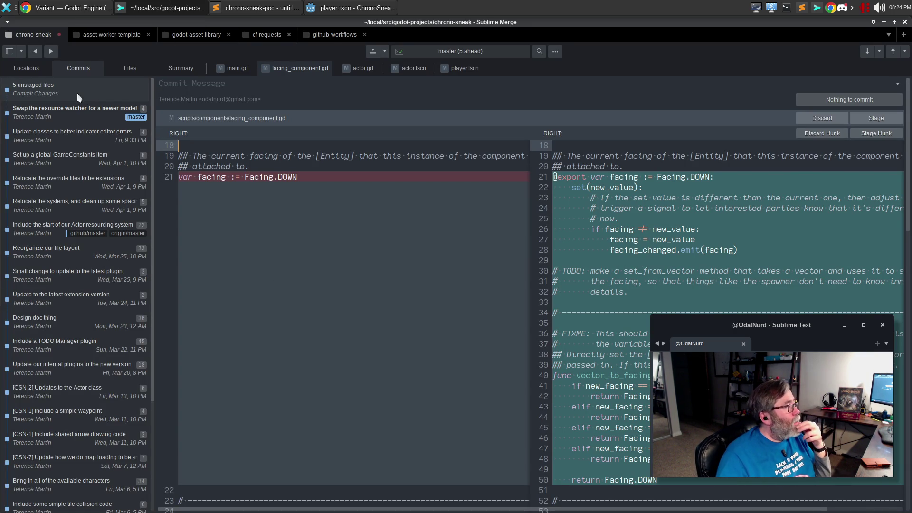
# Step: Review the pending changes in main.gd's diff
pyautogui.click(231, 70)
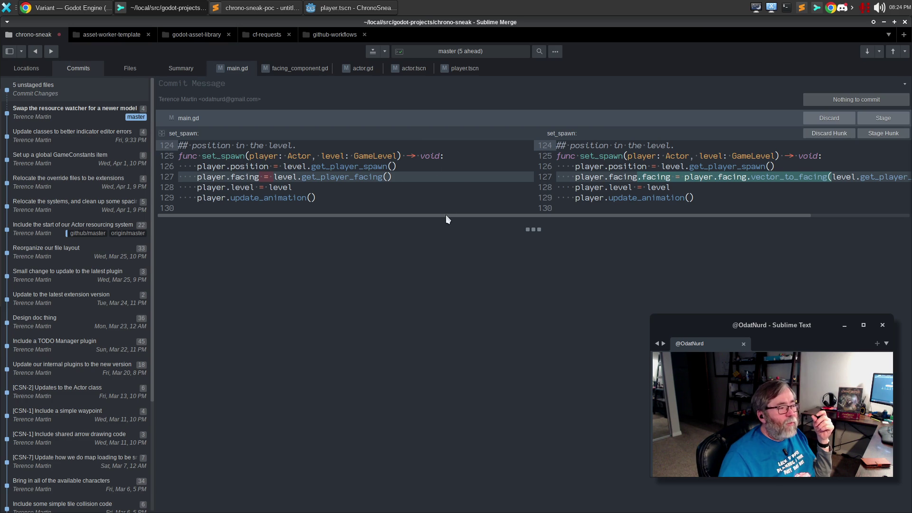
pyautogui.moveTo(445, 215); pyautogui.dragTo(684, 220)
pyautogui.moveTo(603, 216); pyautogui.dragTo(423, 215)
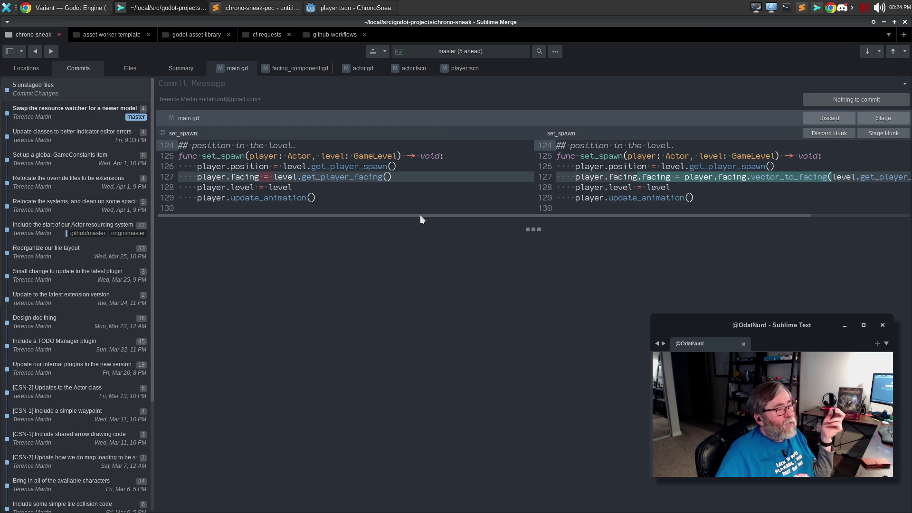
# Step: Compare the old and new facing declarations in facing_component.gd, then open Godot's actor scene
pyautogui.click(305, 70)
pyautogui.moveTo(350, 169)
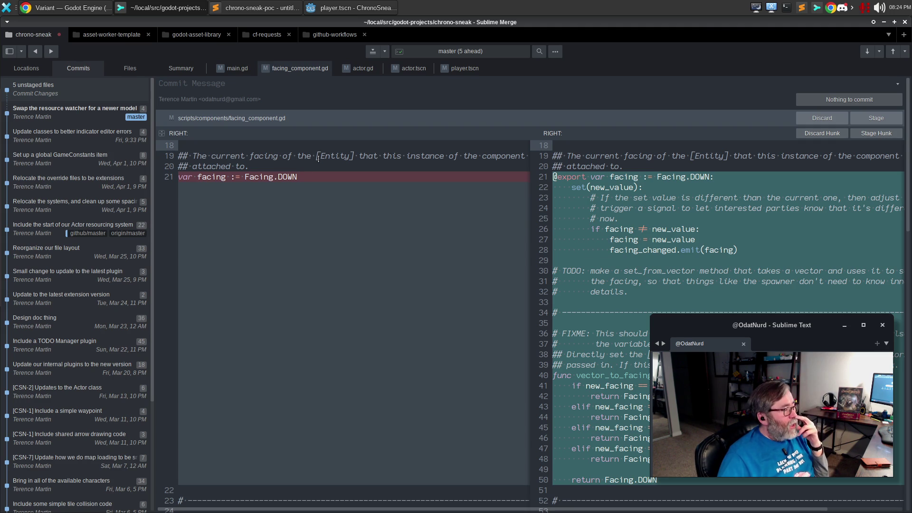
pyautogui.moveTo(212, 178); pyautogui.dragTo(304, 179)
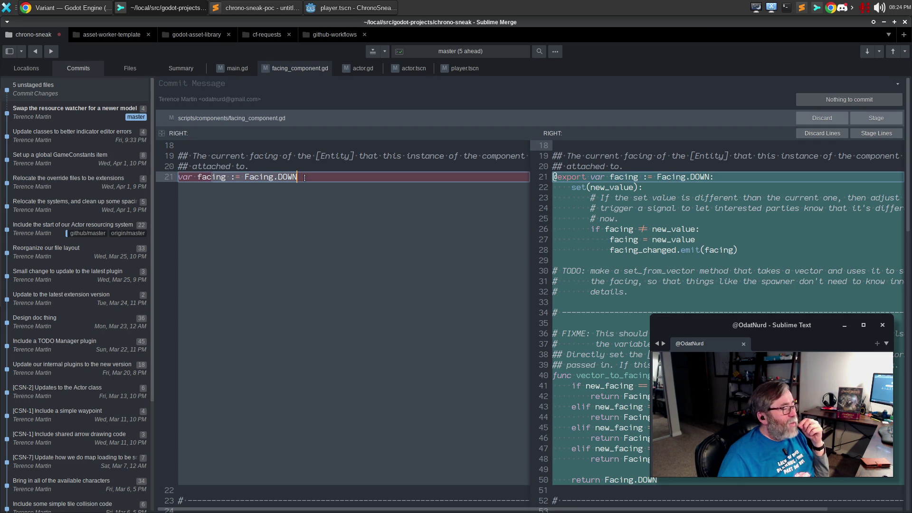
pyautogui.click(309, 179)
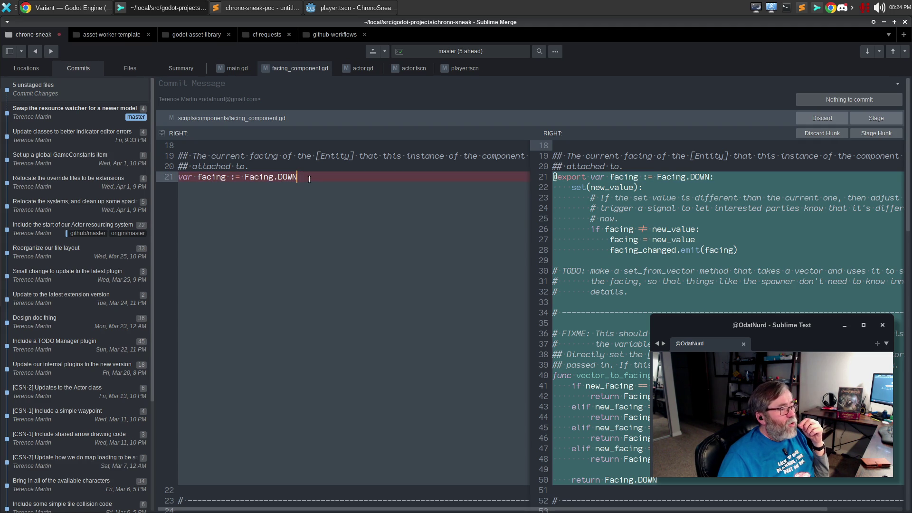
pyautogui.click(751, 182)
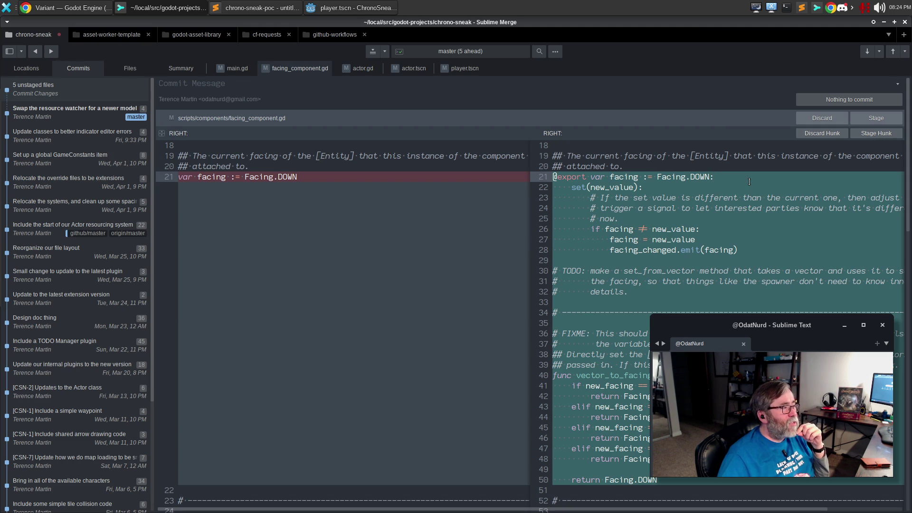
pyautogui.click(362, 10)
pyautogui.click(221, 51)
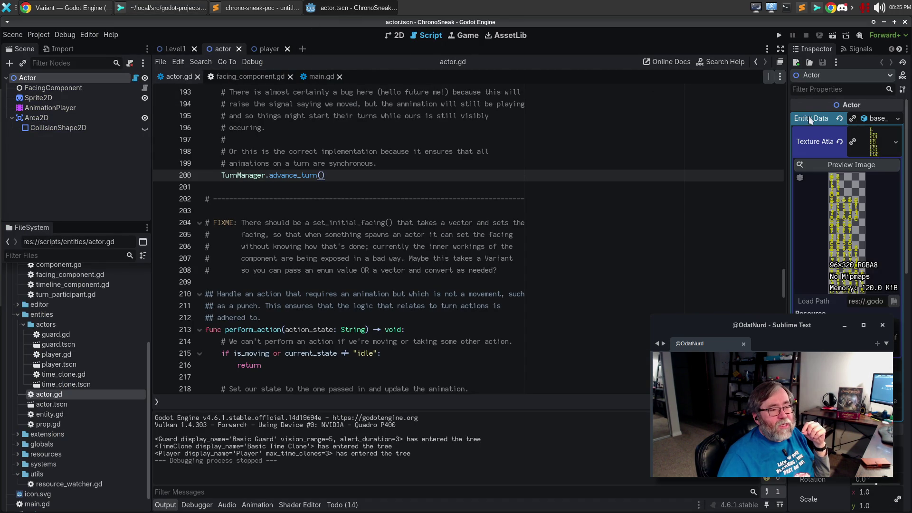
# Step: Collapse Entity Data and select the actor's FacingComponent node to show its facing set to Down
pyautogui.click(868, 118)
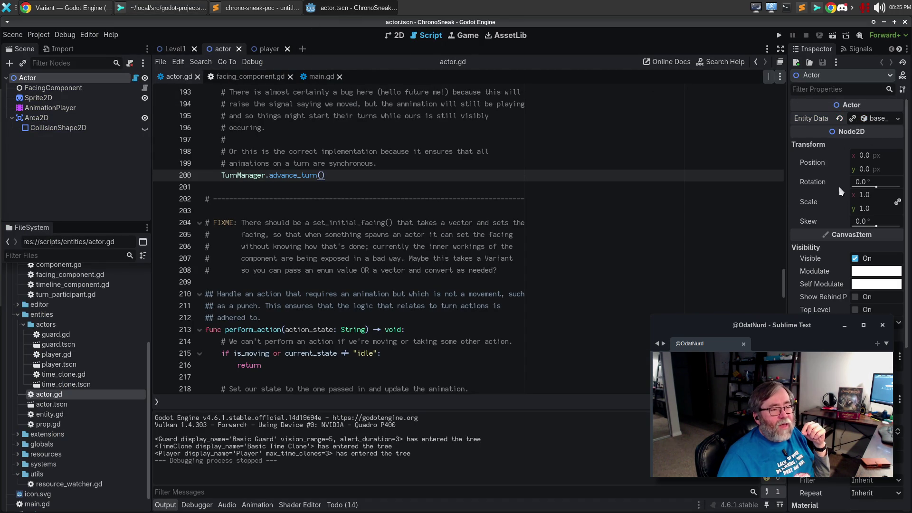
pyautogui.scroll(2, 428, 143)
pyautogui.click(64, 87)
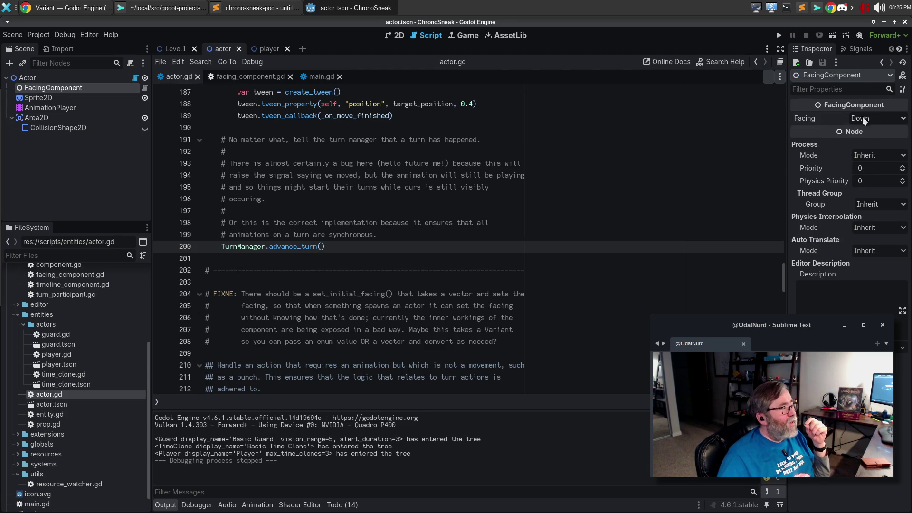
pyautogui.click(252, 8)
pyautogui.click(166, 6)
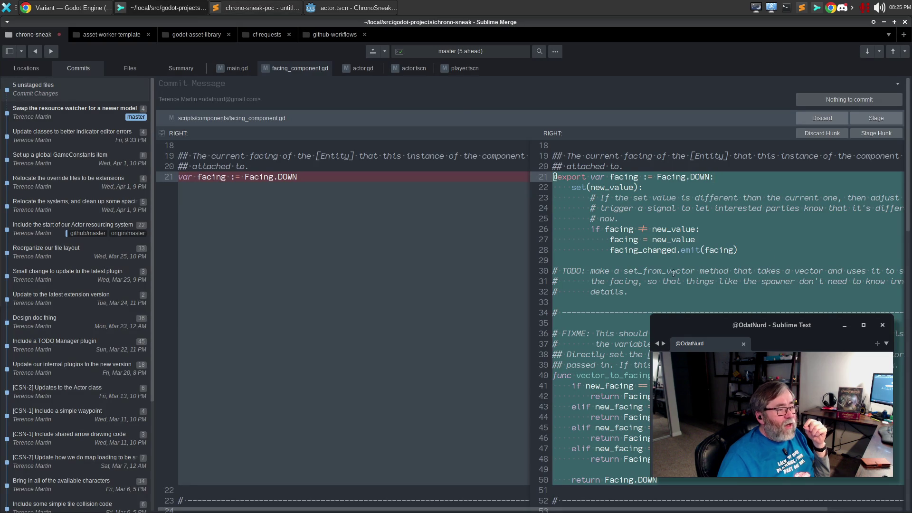
# Step: Stage only lines 19–28, the facing setter, of facing_component.gd
pyautogui.moveTo(628, 292)
pyautogui.mouseDown()
pyautogui.moveTo(555, 260)
pyautogui.moveTo(554, 272)
pyautogui.mouseUp()
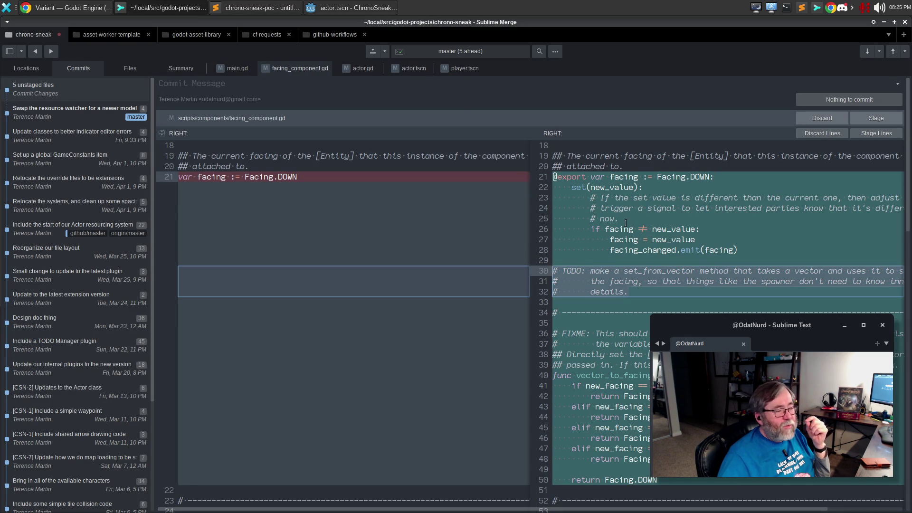
pyautogui.moveTo(777, 260); pyautogui.dragTo(468, 157)
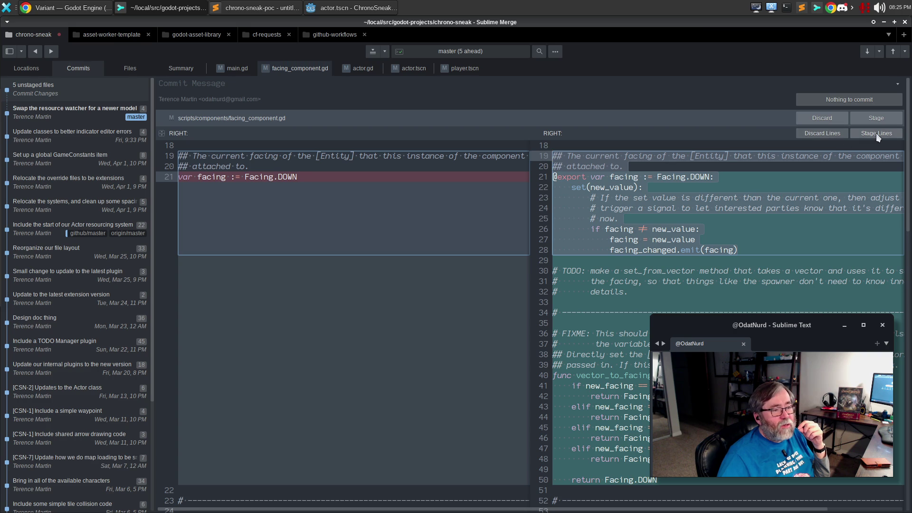
pyautogui.click(876, 133)
pyautogui.moveTo(555, 214); pyautogui.dragTo(608, 262)
pyautogui.click(609, 239)
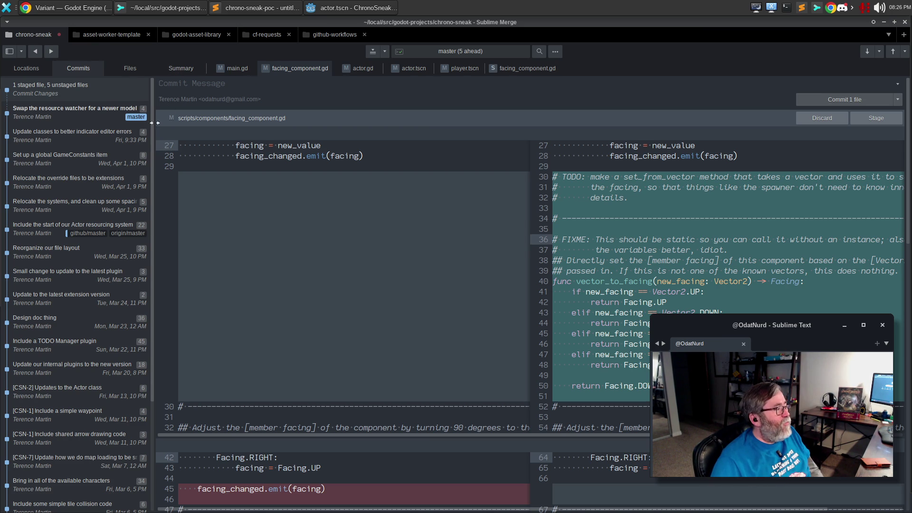
# Step: Expand the full file context around the remaining changes, then return to Godot
pyautogui.click(164, 134)
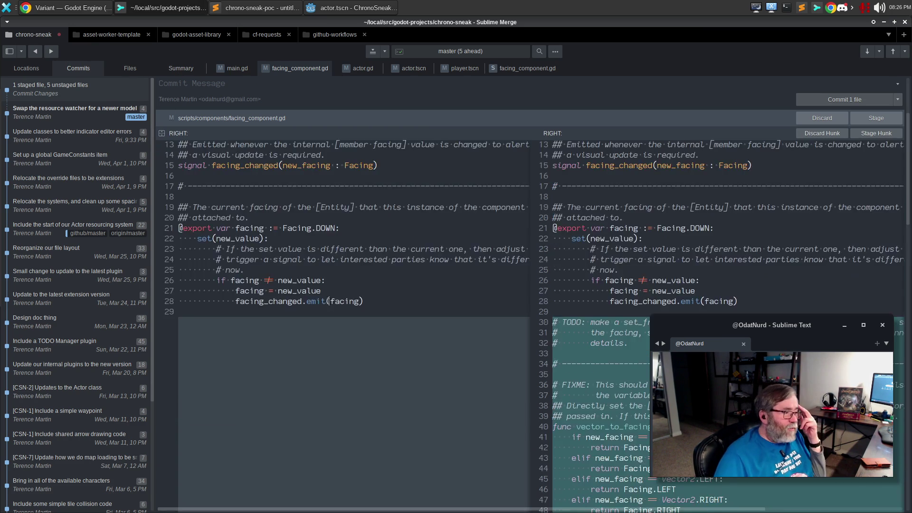
pyautogui.scroll(4, 329, 301)
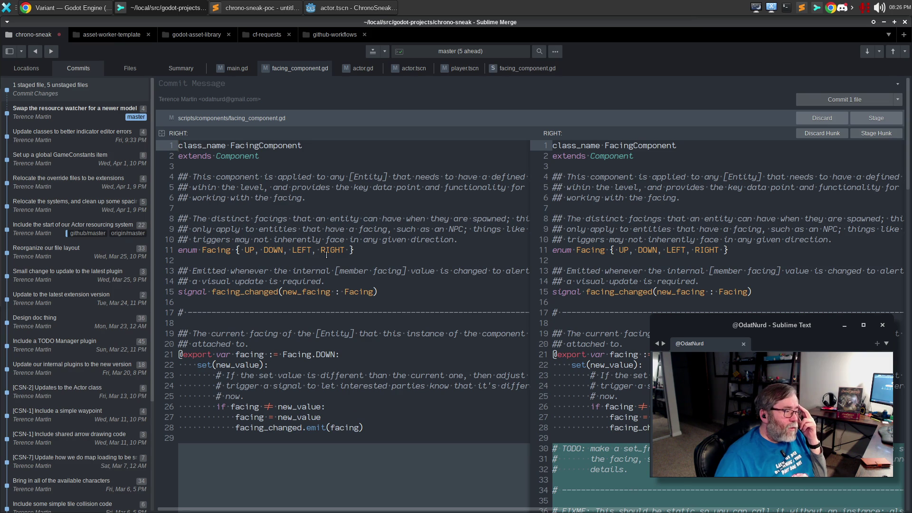
pyautogui.click(225, 250)
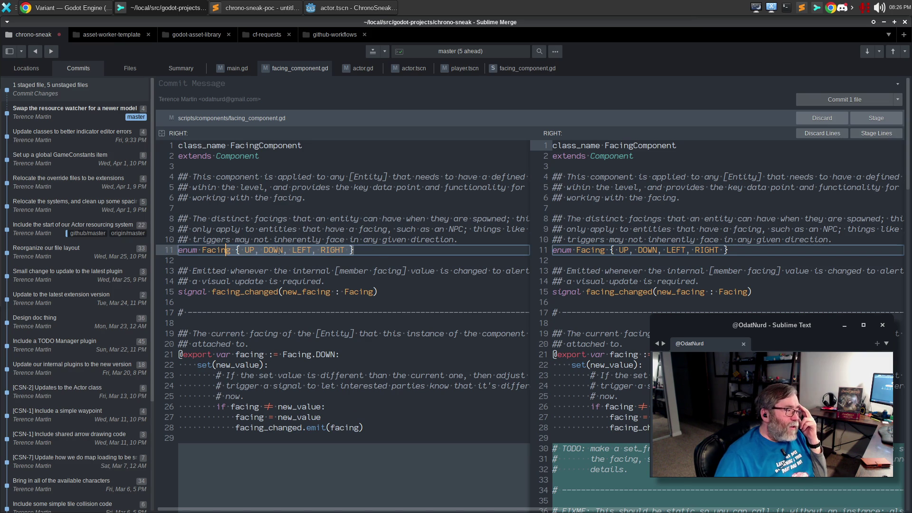
pyautogui.click(389, 250)
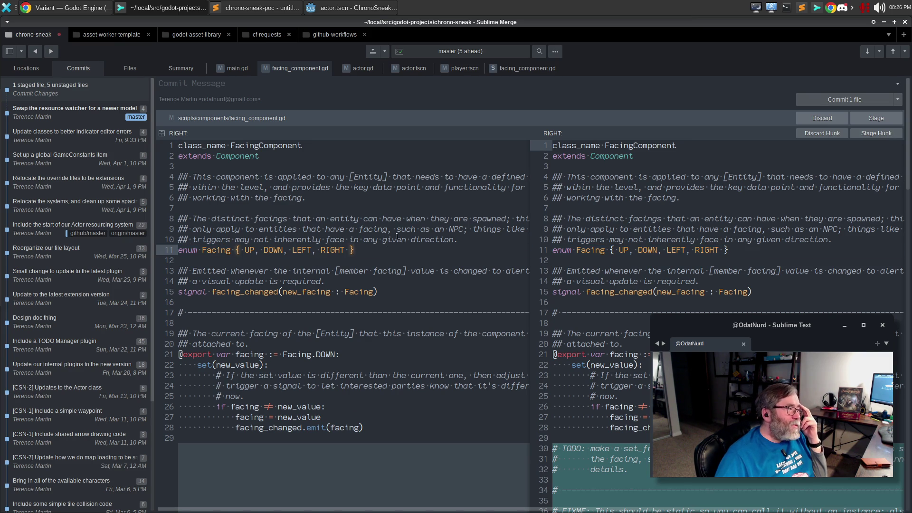
pyautogui.hotkey('alt', 'Tab')
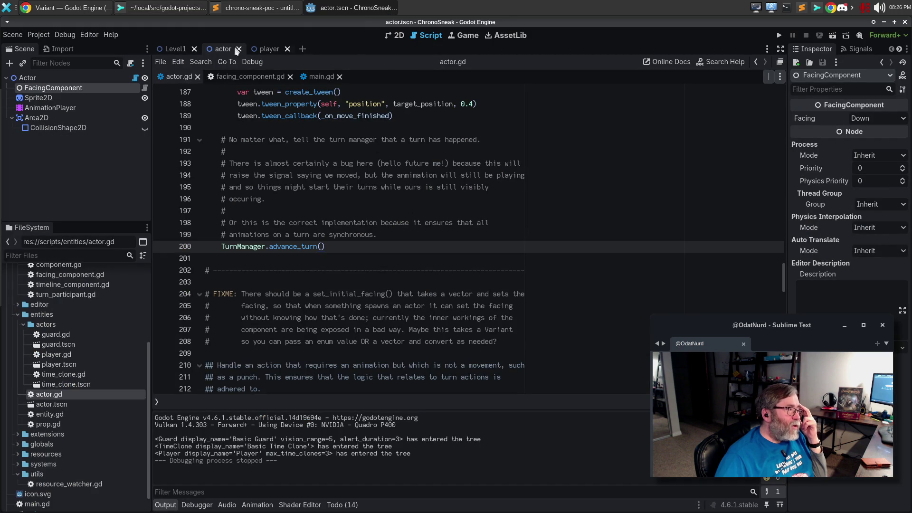
# Step: Show the Level1 scene in the 2D view with the guard's four-waypoint patrol path
pyautogui.click(183, 50)
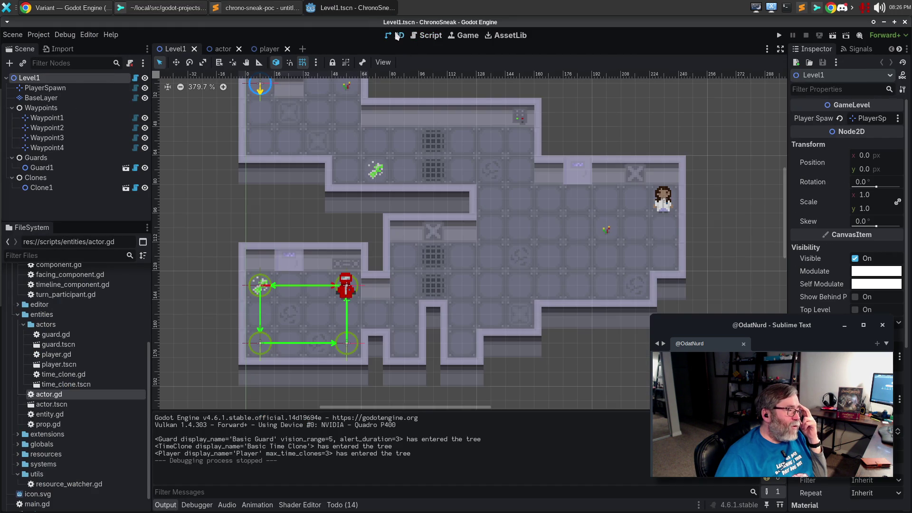
pyautogui.click(397, 35)
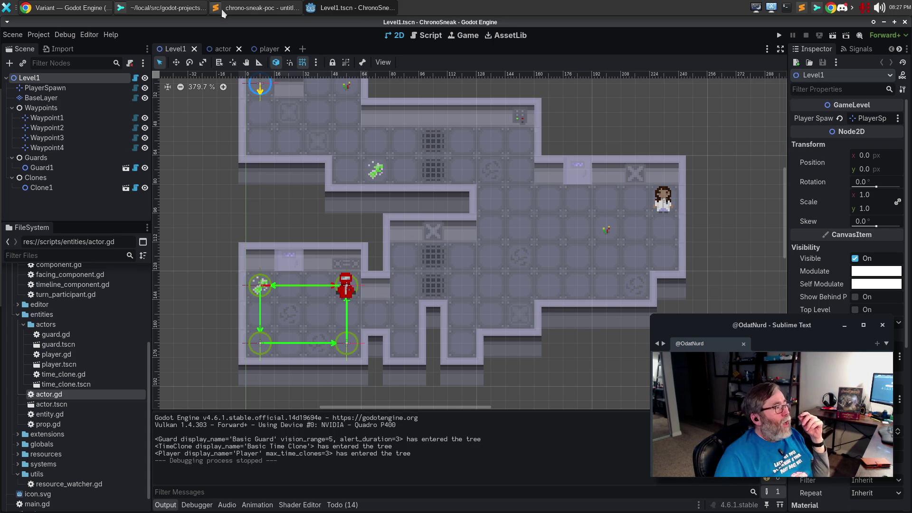
pyautogui.click(187, 10)
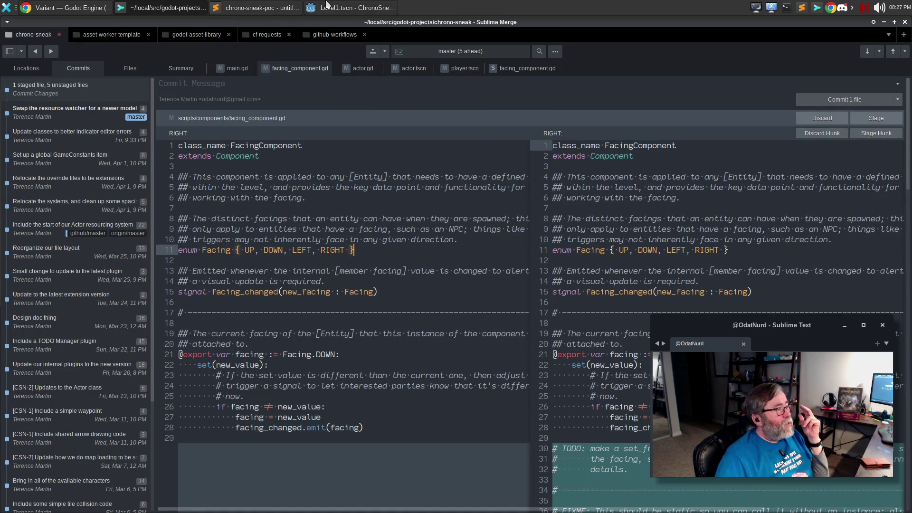
# Step: Collapse facing_component.gd to its changed hunks and select the vector_to_facing declaration on line 40
pyautogui.click(162, 133)
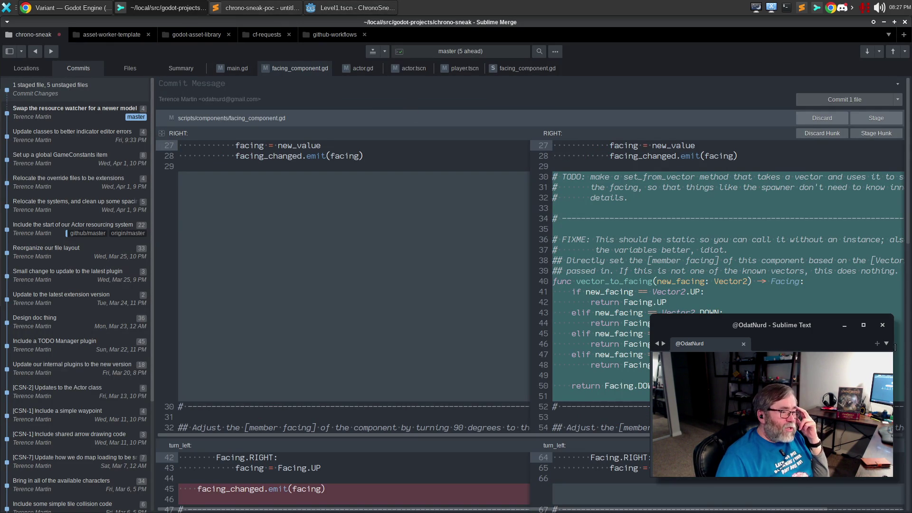
pyautogui.click(751, 248)
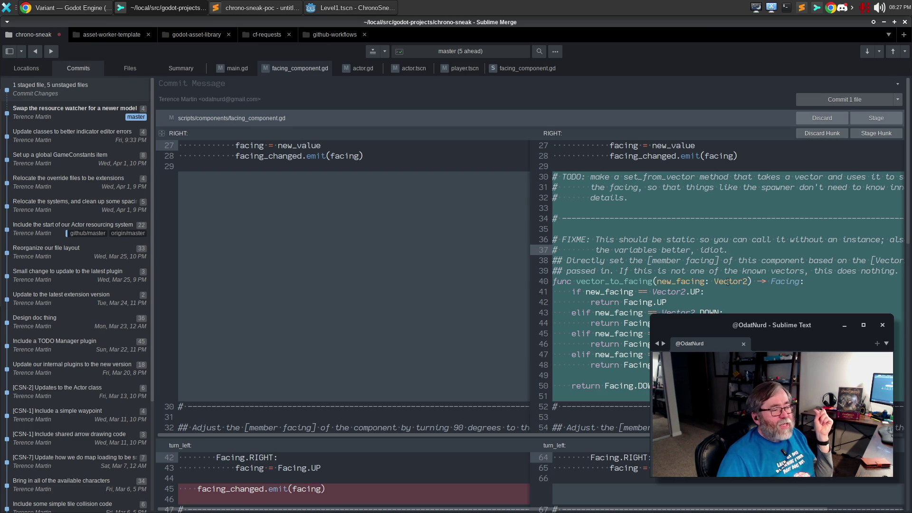
pyautogui.doubleClick(728, 281)
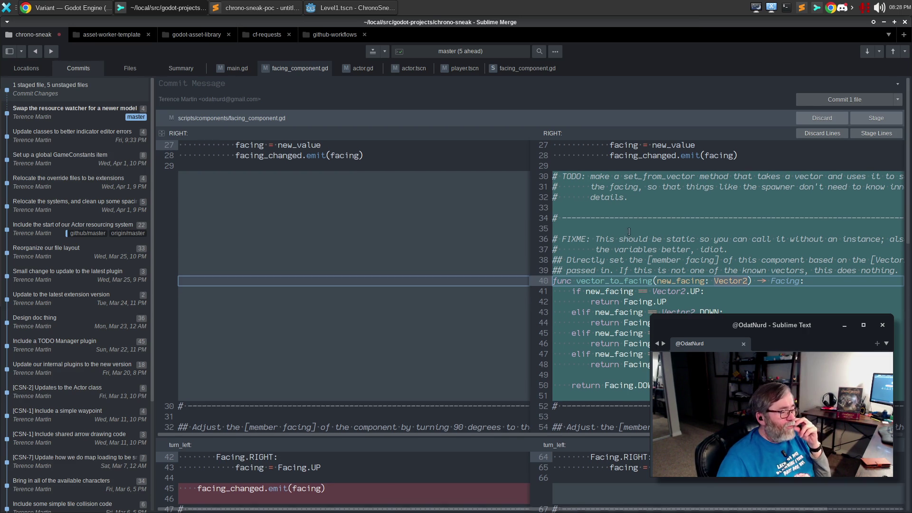
# Step: Stage the vector_to_facing declaration line and view the remaining unstaged changes
pyautogui.scroll(-1, 613, 234)
pyautogui.click(885, 132)
pyautogui.click(820, 189)
pyautogui.click(884, 133)
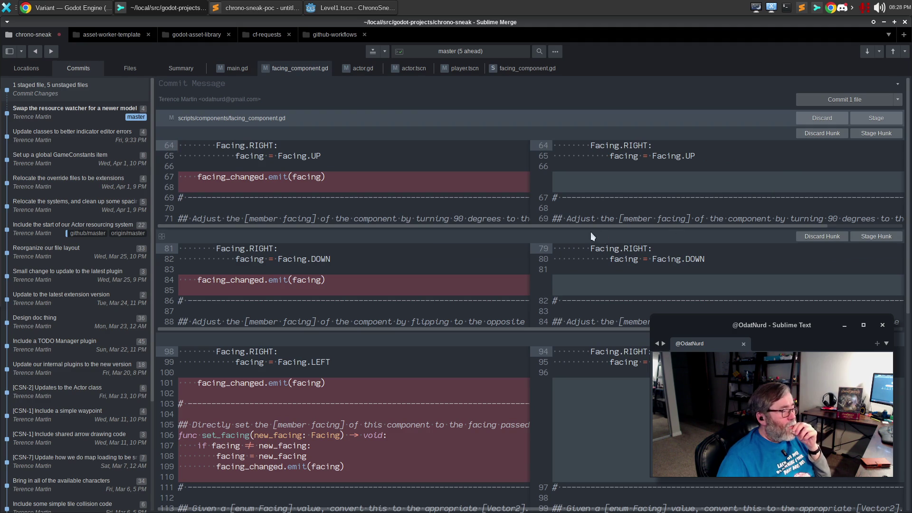
# Step: Expand full context and inspect the facing property's setter and facing_changed.emit lines
pyautogui.click(162, 133)
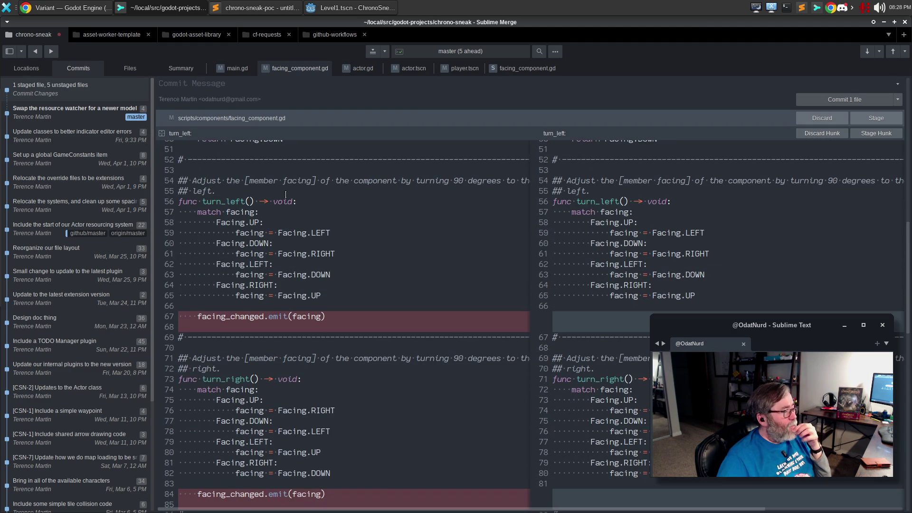
pyautogui.scroll(15, 372, 202)
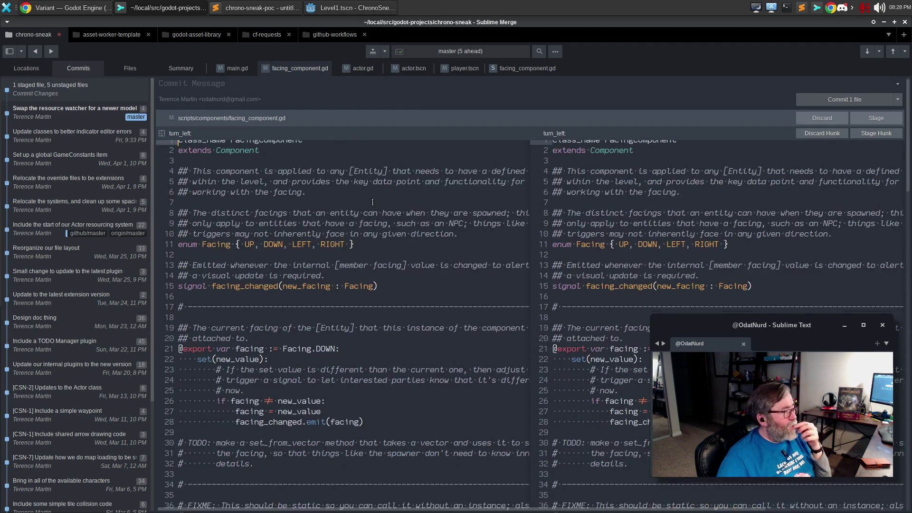
pyautogui.click(246, 354)
pyautogui.tripleClick(216, 365)
pyautogui.scroll(-2, 342, 312)
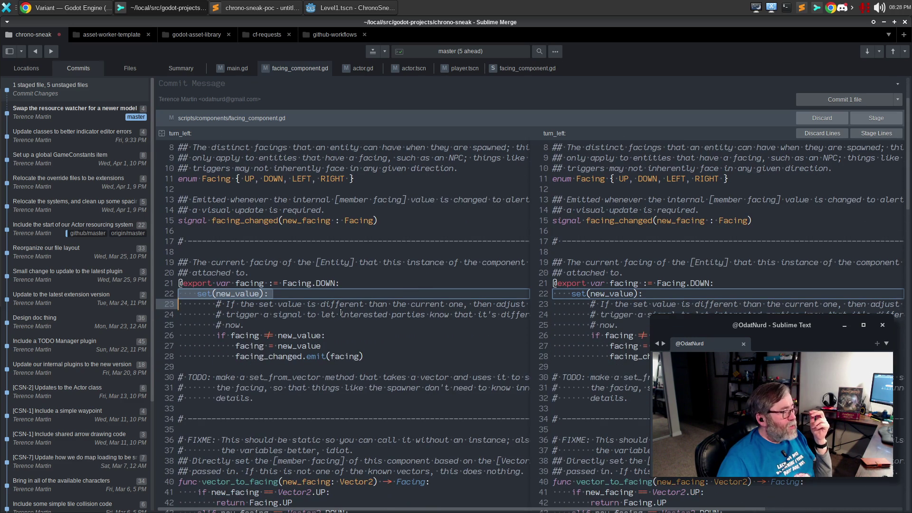
pyautogui.tripleClick(304, 356)
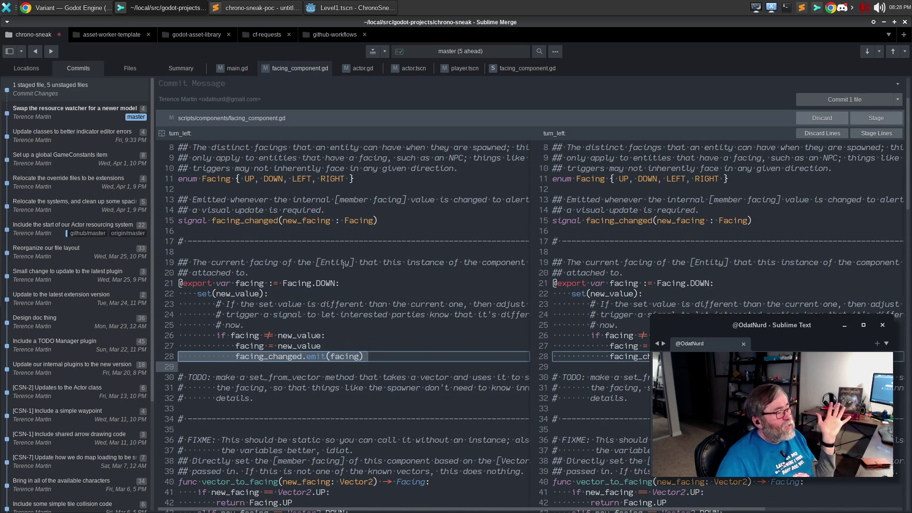
pyautogui.scroll(-2, 343, 265)
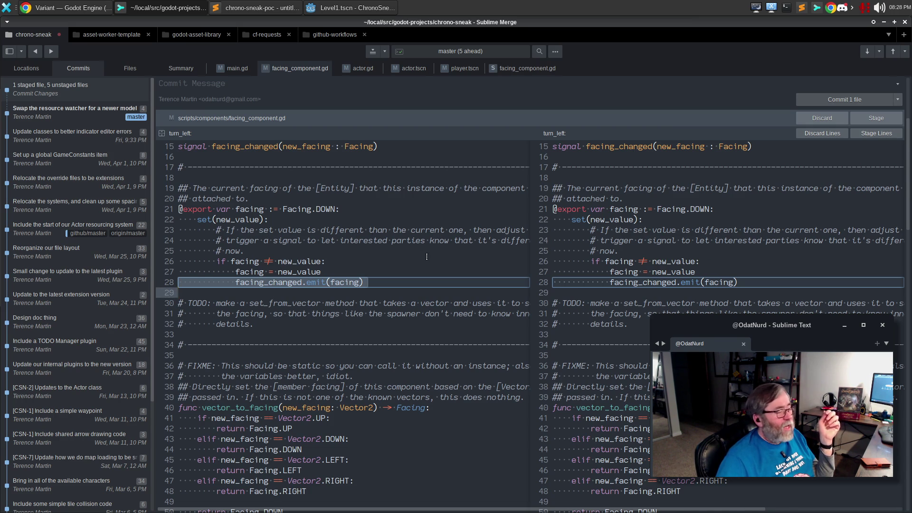
pyautogui.scroll(-5, 417, 258)
pyautogui.scroll(-6, 417, 258)
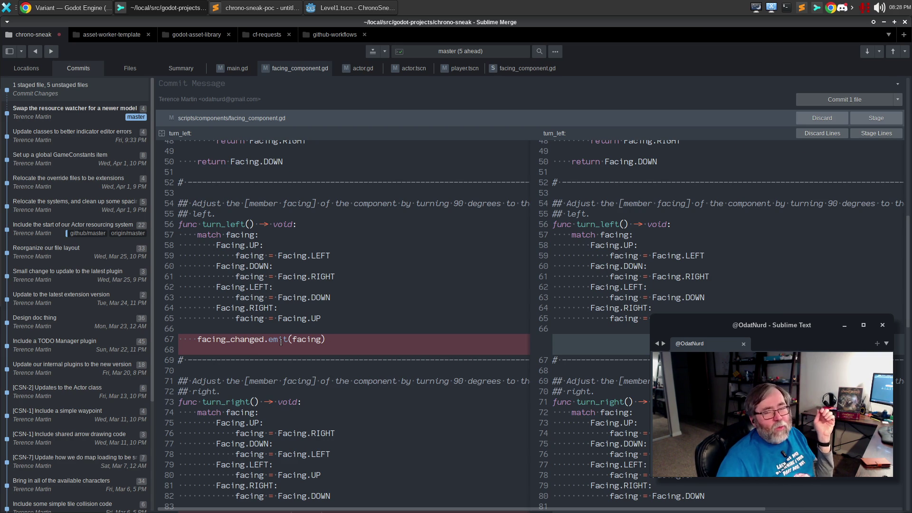
pyautogui.click(247, 256)
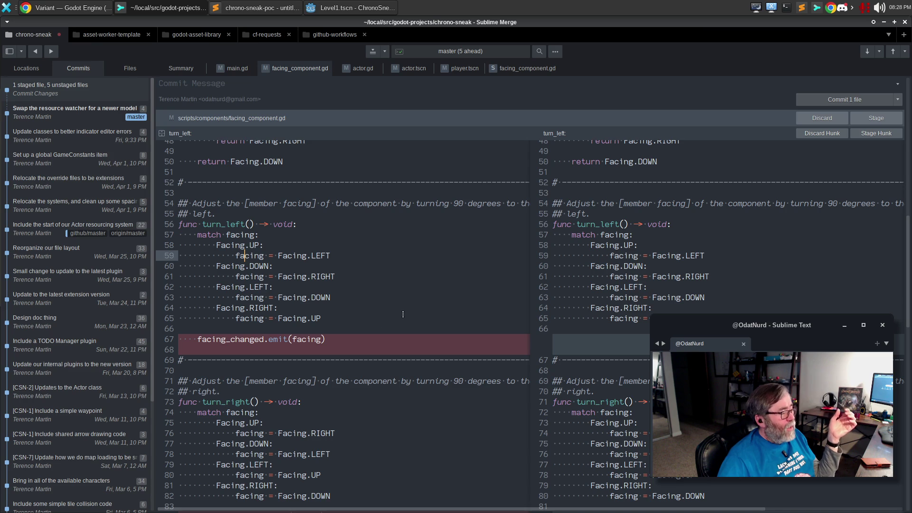
# Step: Stage right-pane lines 73–90 holding the rewritten turn_right and about_face
pyautogui.scroll(-3, 594, 238)
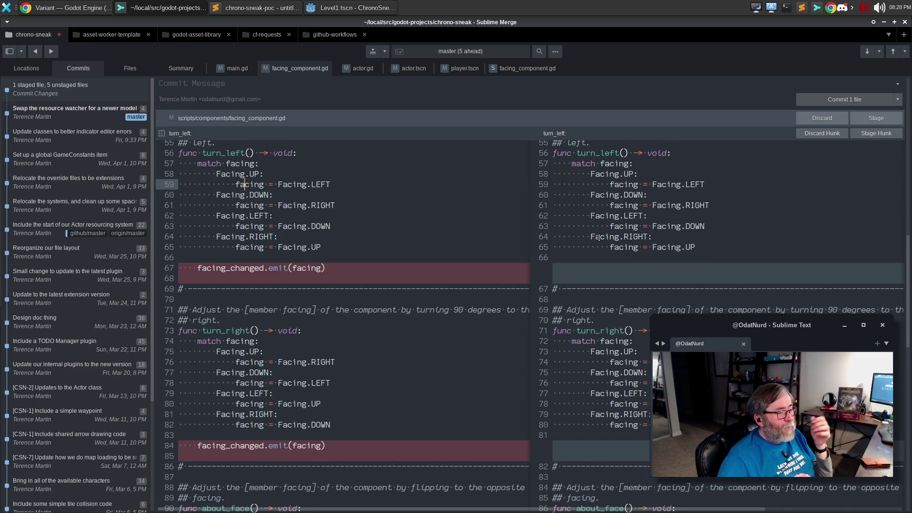
pyautogui.scroll(8, 638, 209)
pyautogui.scroll(-10, 603, 196)
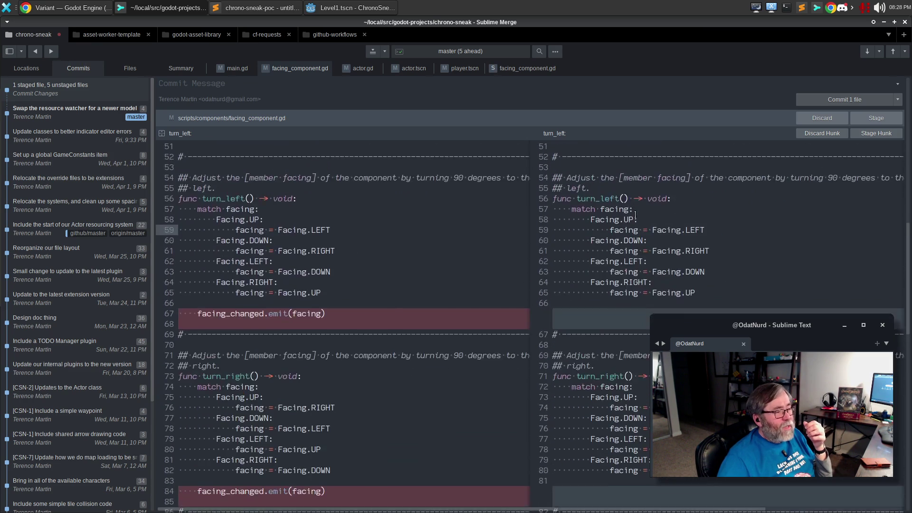
pyautogui.moveTo(604, 196)
pyautogui.mouseDown()
pyautogui.moveTo(647, 342)
pyautogui.moveTo(617, 408)
pyautogui.moveTo(553, 435)
pyautogui.mouseUp()
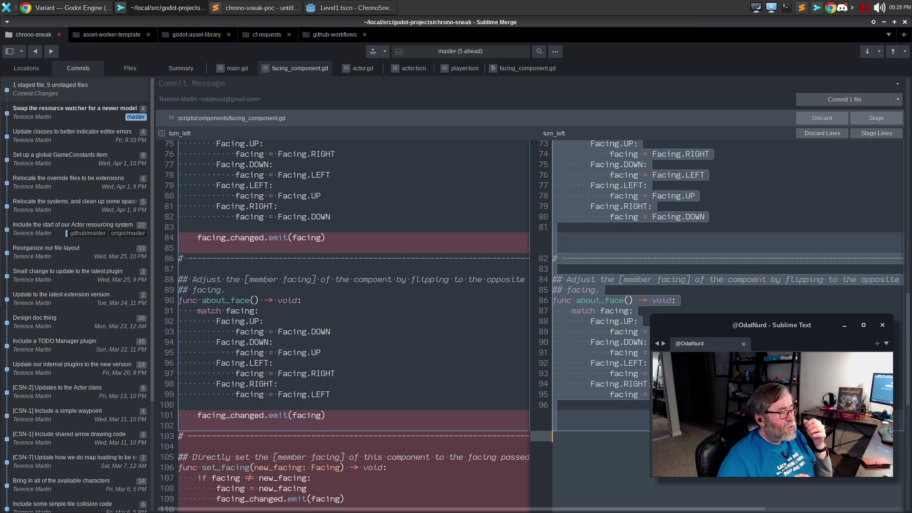
pyautogui.click(876, 133)
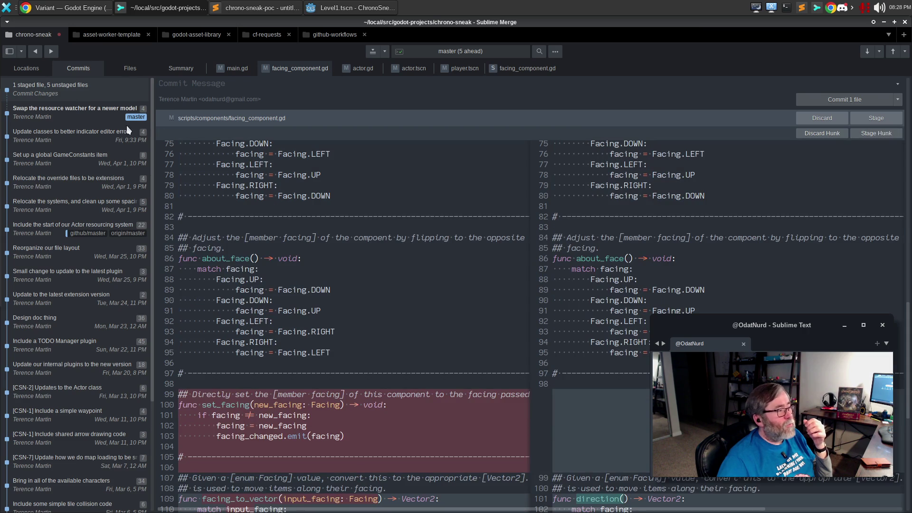
pyautogui.scroll(-7, 161, 135)
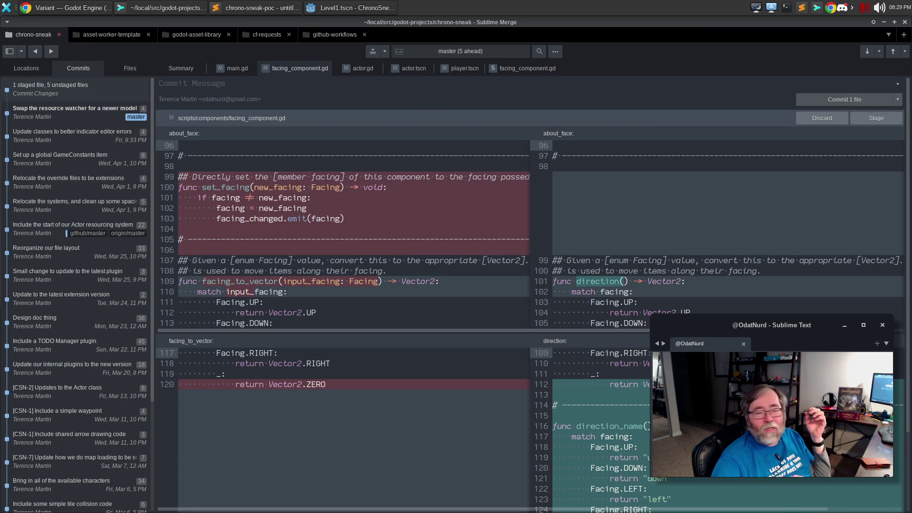
pyautogui.moveTo(453, 294)
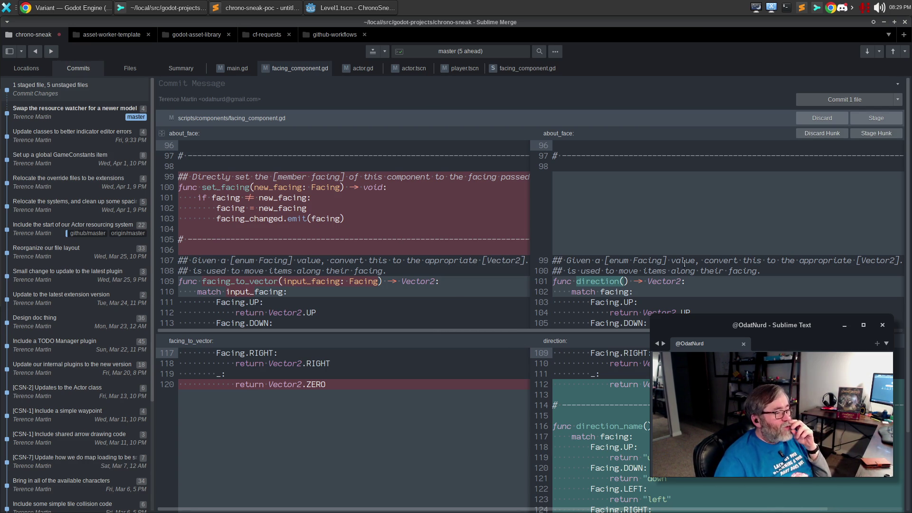
# Step: Stage the set_facing removal on lines 97–99 and reveal hidden lines 106–108 near facing_to_vector
pyautogui.moveTo(670, 260)
pyautogui.mouseDown()
pyautogui.moveTo(613, 200)
pyautogui.moveTo(542, 156)
pyautogui.moveTo(516, 155)
pyautogui.mouseUp()
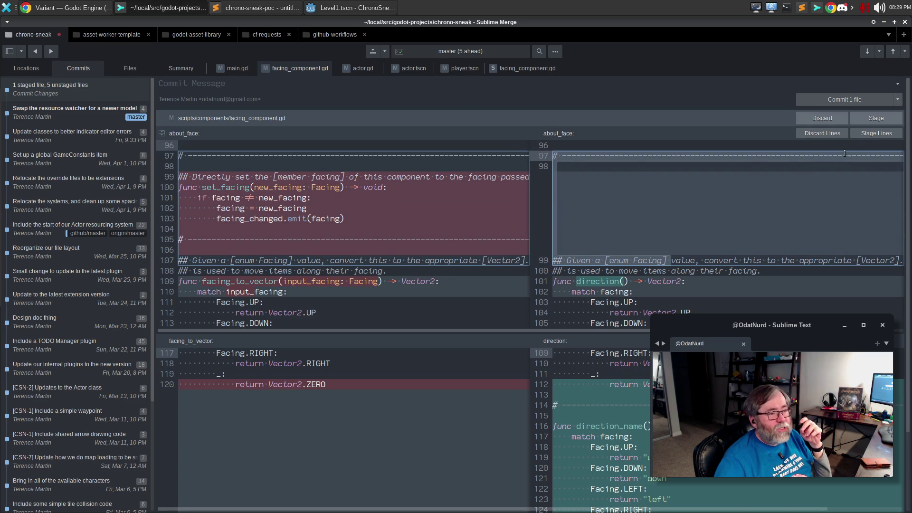
pyautogui.click(863, 133)
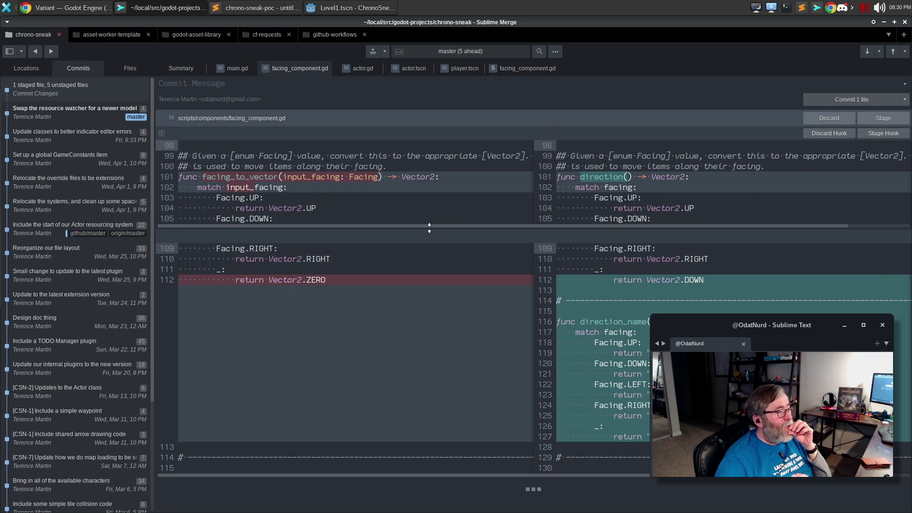
pyautogui.moveTo(427, 238); pyautogui.dragTo(427, 289)
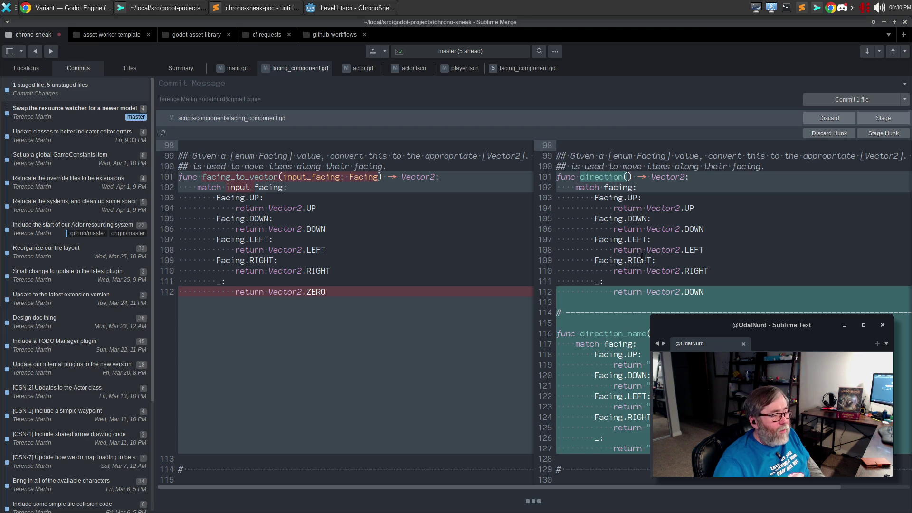
pyautogui.click(606, 335)
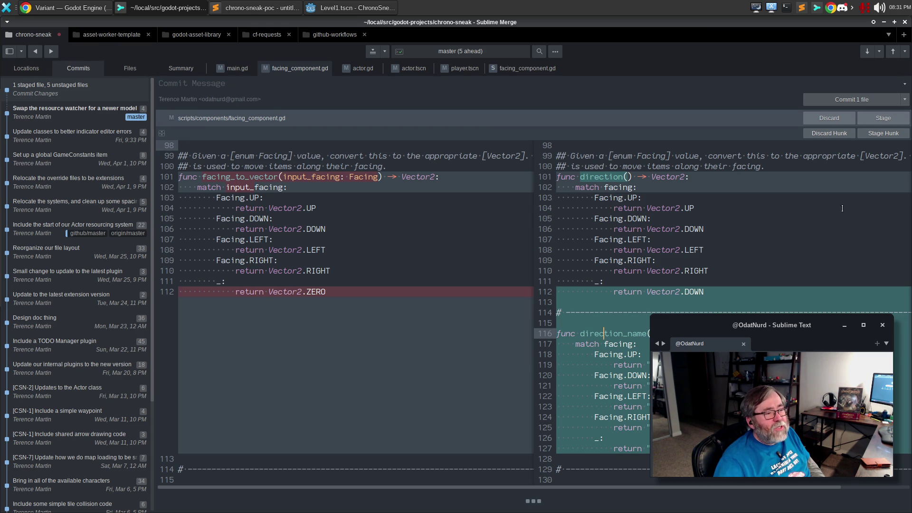
# Step: Stage the rest of facing_component.gd and view the actor.tscn diff
pyautogui.click(881, 135)
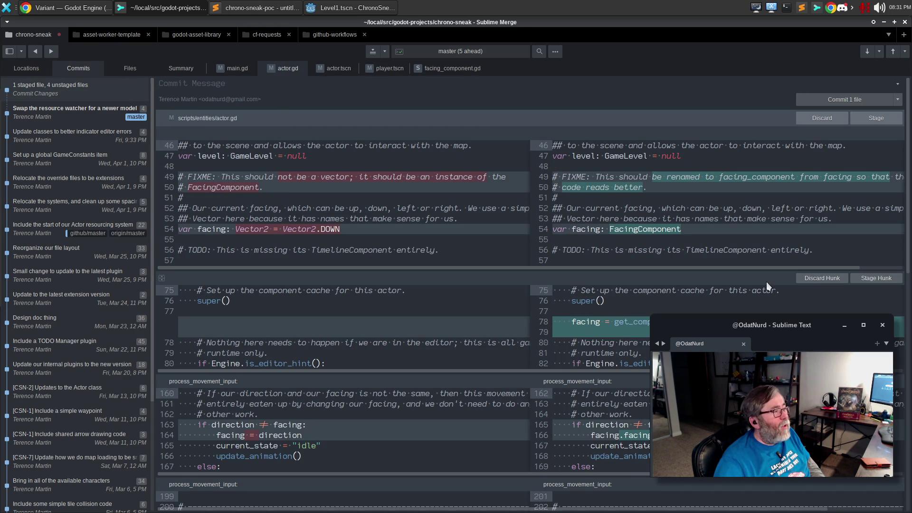
pyautogui.click(375, 83)
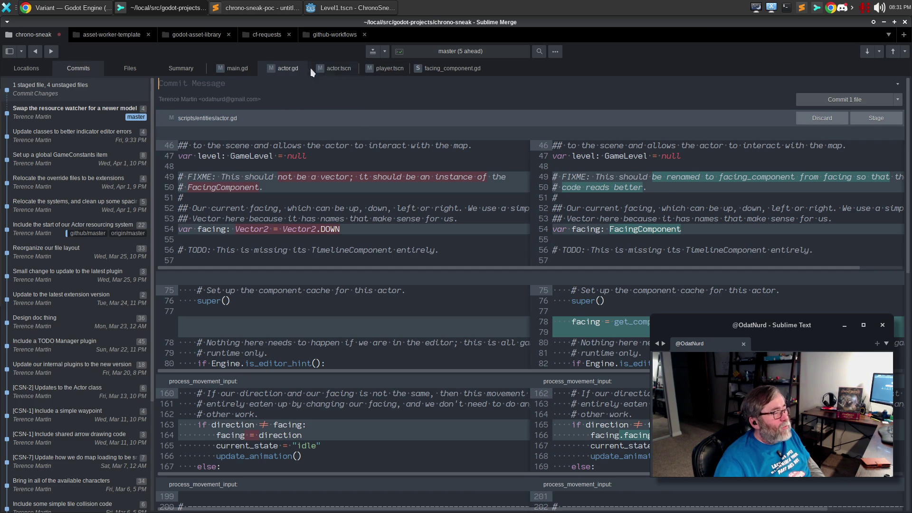
pyautogui.click(339, 69)
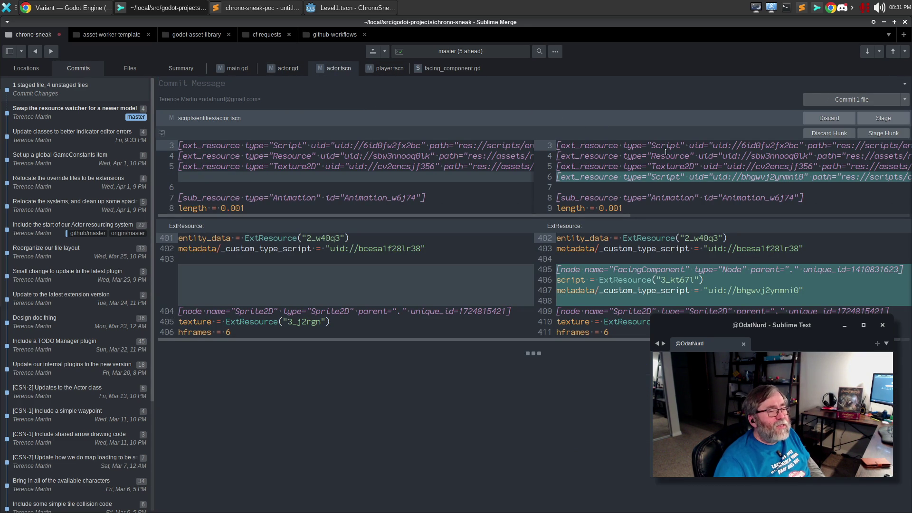
pyautogui.moveTo(675, 230)
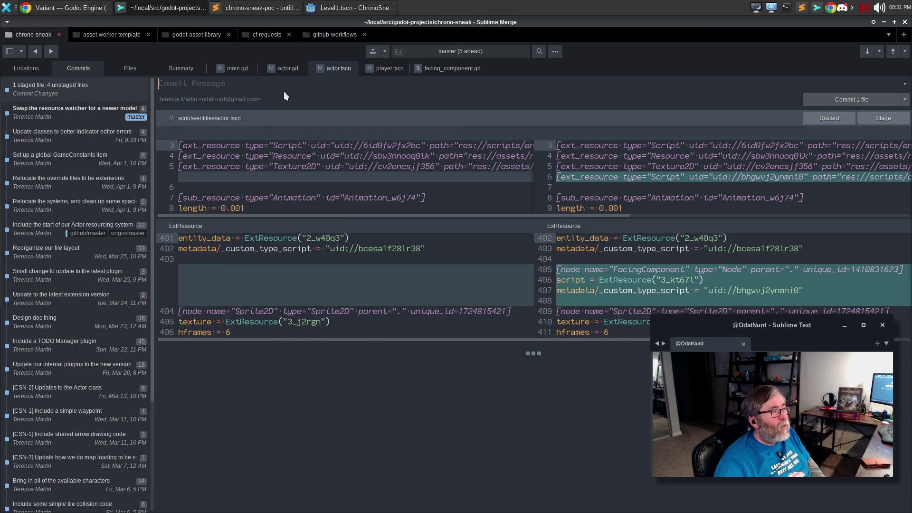
# Step: Review actor.gd's FIXME and facing changes, then actor.tscn's added FacingComponent node
pyautogui.click(287, 69)
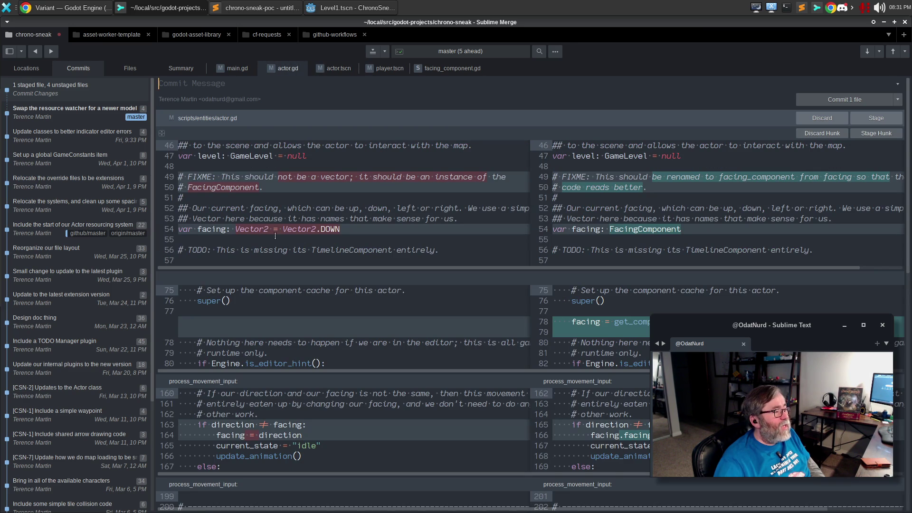
pyautogui.moveTo(163, 235); pyautogui.dragTo(162, 172)
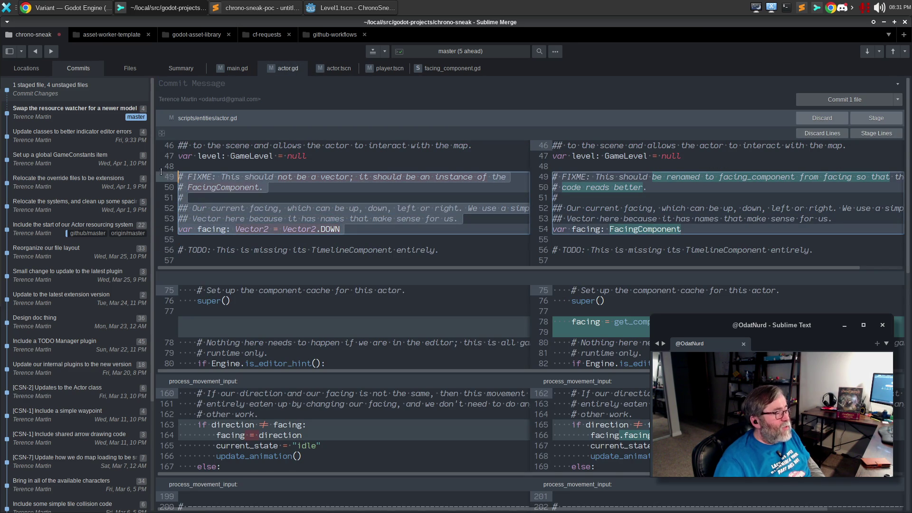
pyautogui.click(161, 171)
pyautogui.click(722, 230)
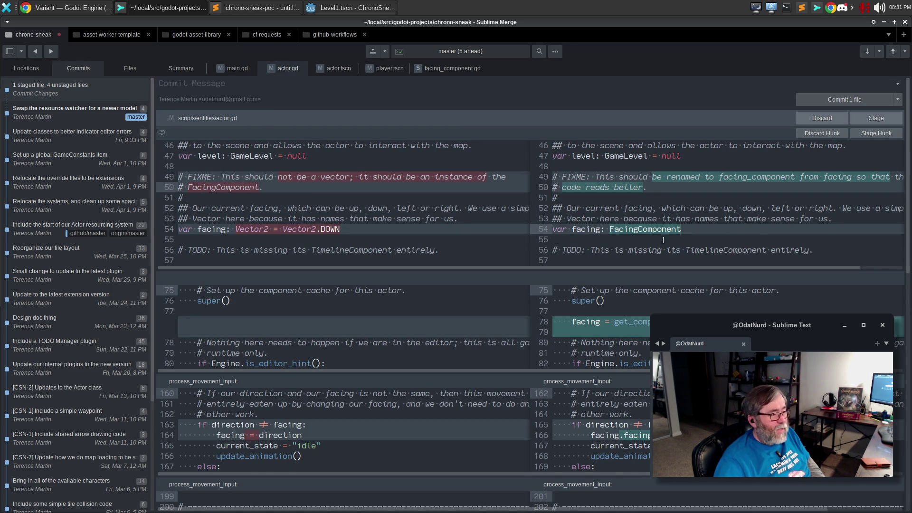
pyautogui.click(337, 69)
pyautogui.moveTo(682, 184)
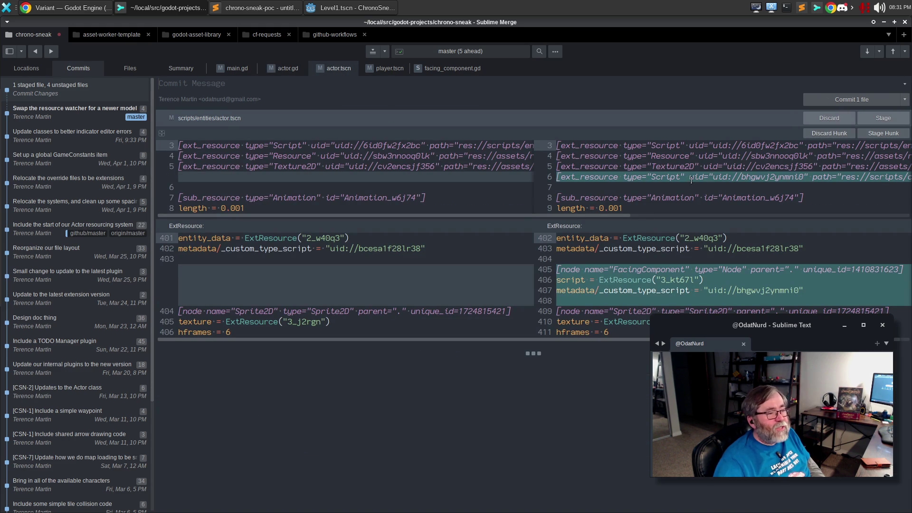
pyautogui.moveTo(598, 218)
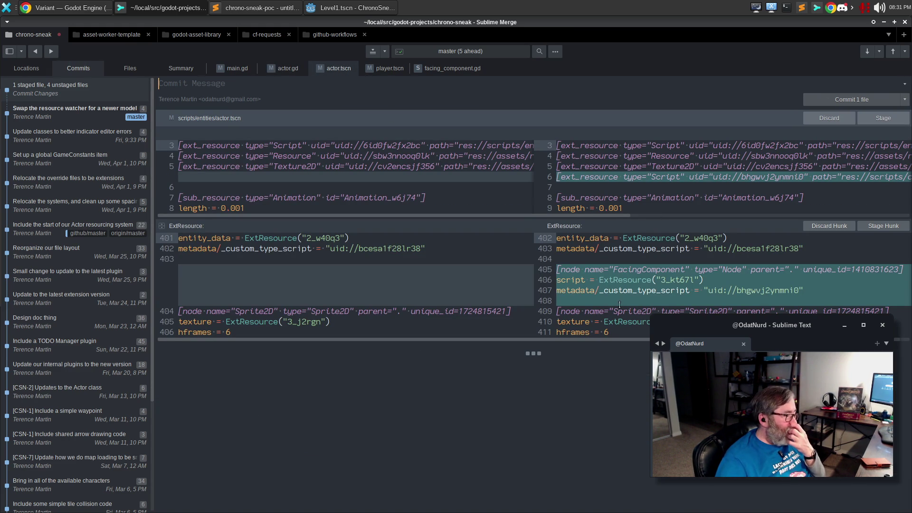
pyautogui.moveTo(532, 214)
pyautogui.mouseDown()
pyautogui.moveTo(723, 230)
pyautogui.moveTo(820, 227)
pyautogui.moveTo(370, 215)
pyautogui.mouseUp()
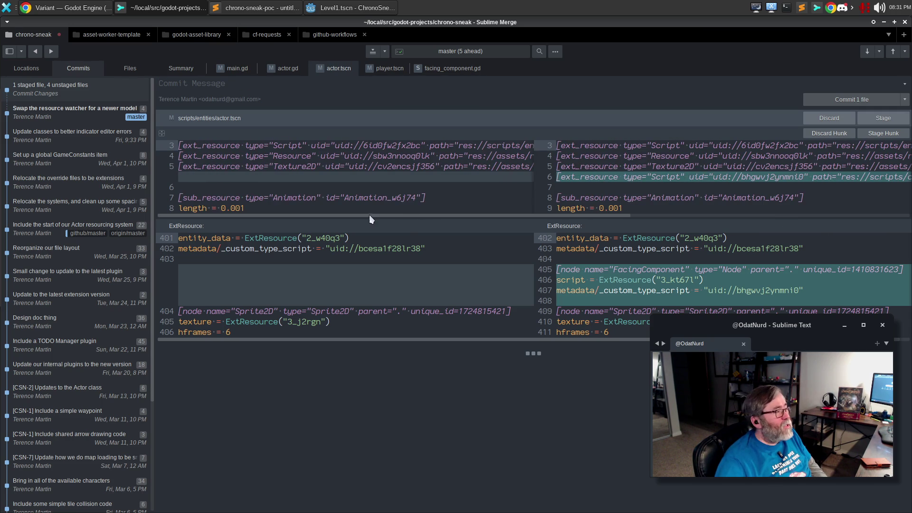
pyautogui.click(361, 10)
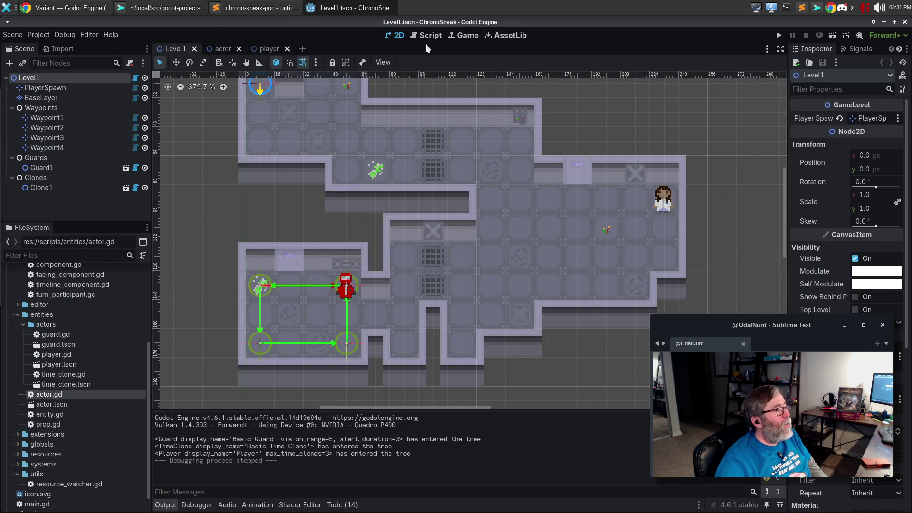
# Step: Confirm the actor scene's FacingComponent faces Down, then stage all actor.tscn changes in Sublime Merge
pyautogui.click(223, 49)
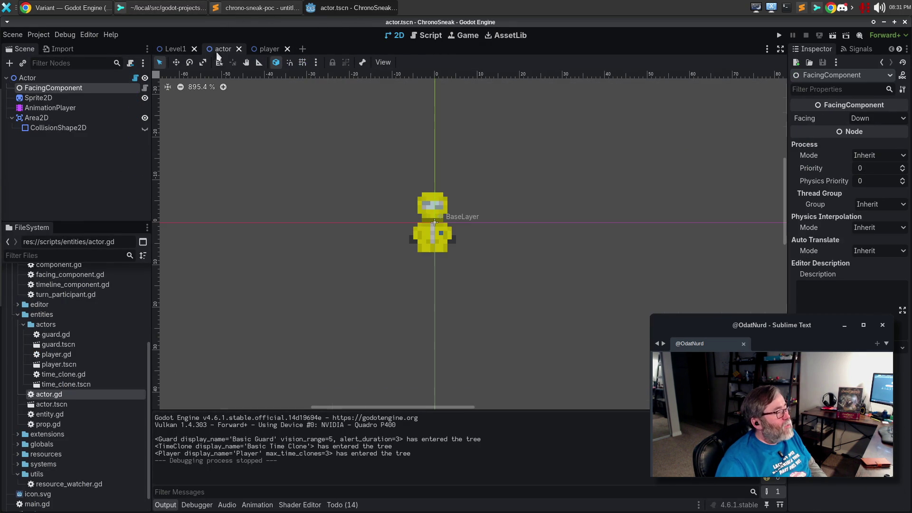
pyautogui.click(76, 99)
pyautogui.click(61, 88)
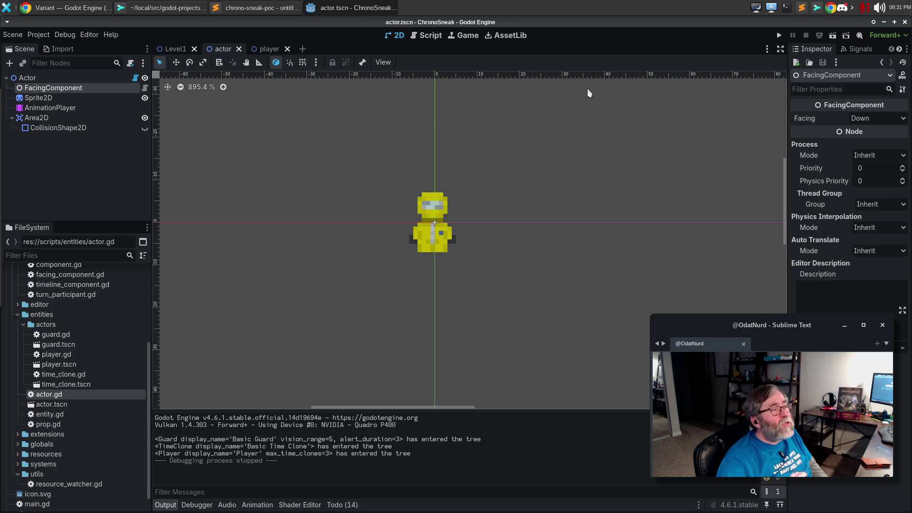
pyautogui.click(198, 13)
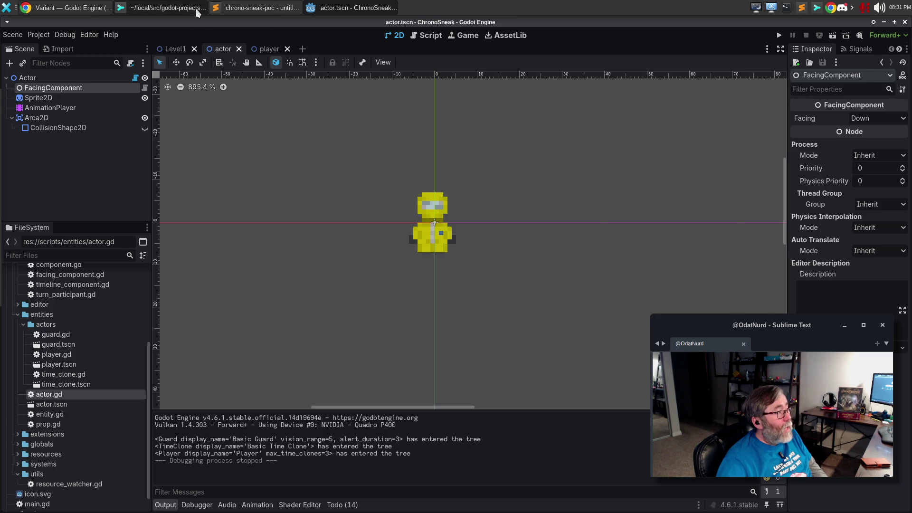
pyautogui.click(883, 118)
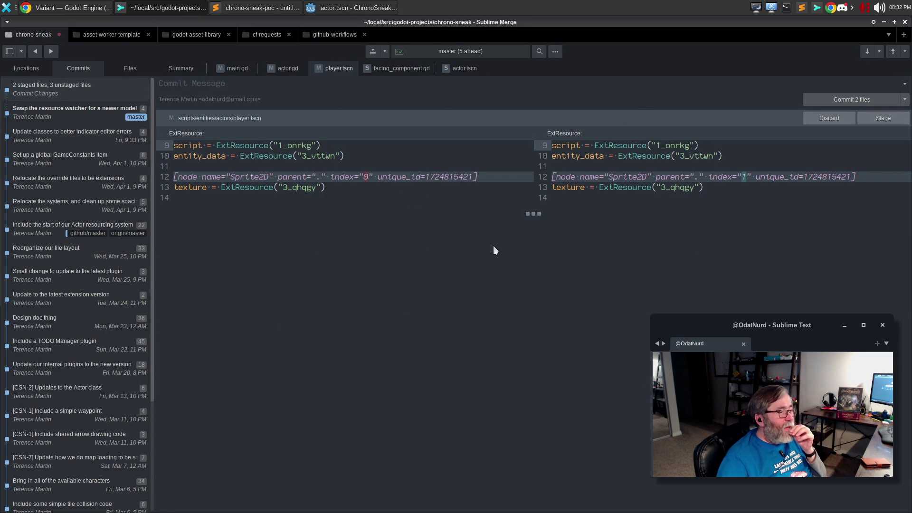
# Step: Check the player.tscn diff where the Sprite2D index changes from 0 to 1, then return to Godot
pyautogui.moveTo(456, 194)
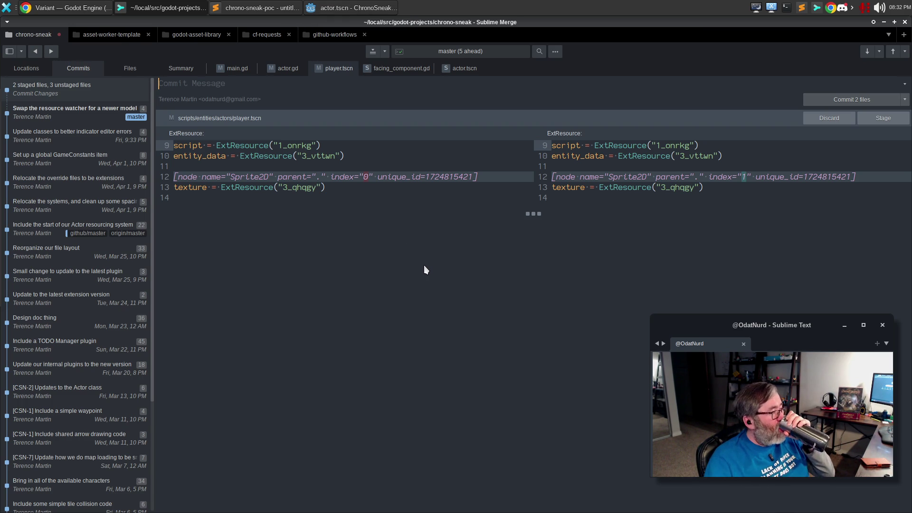
pyautogui.hotkey('alt', 'Tab')
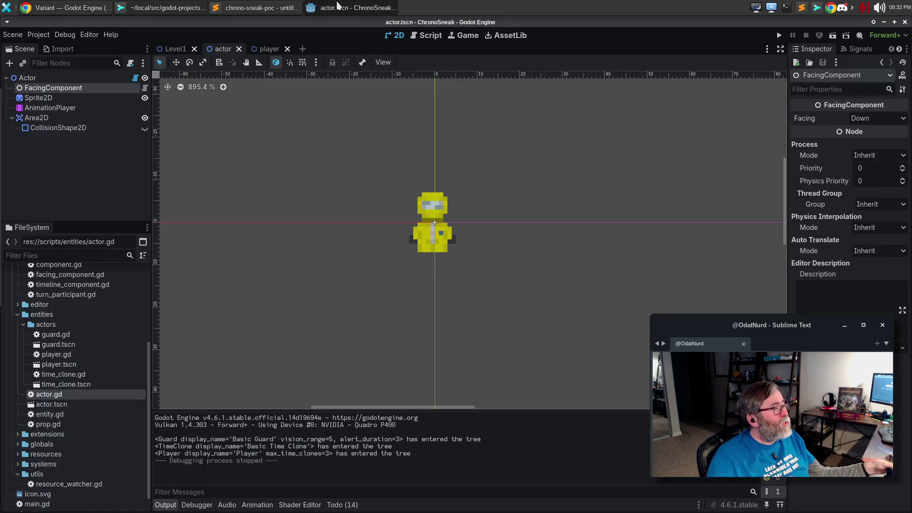
# Step: Open the player scene in Godot to check its Actor setup, then go back to Sublime Merge
pyautogui.click(269, 49)
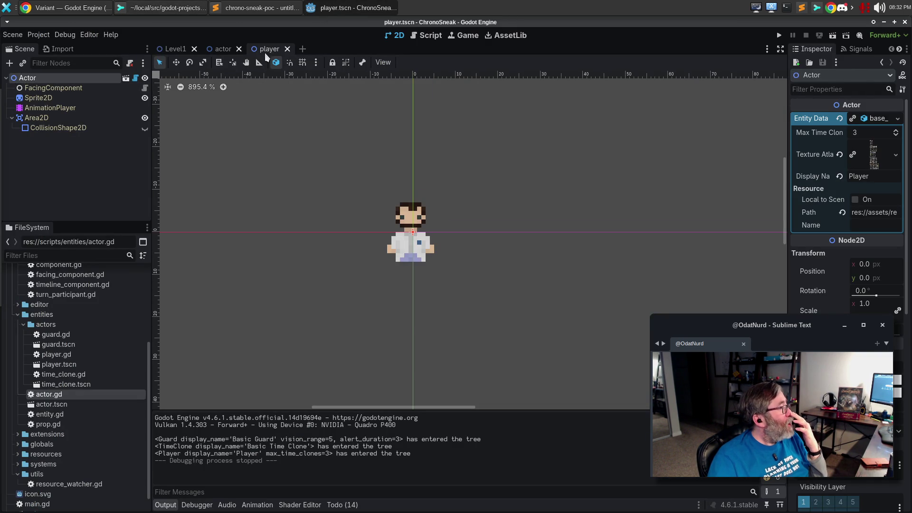
pyautogui.click(263, 10)
pyautogui.click(192, 8)
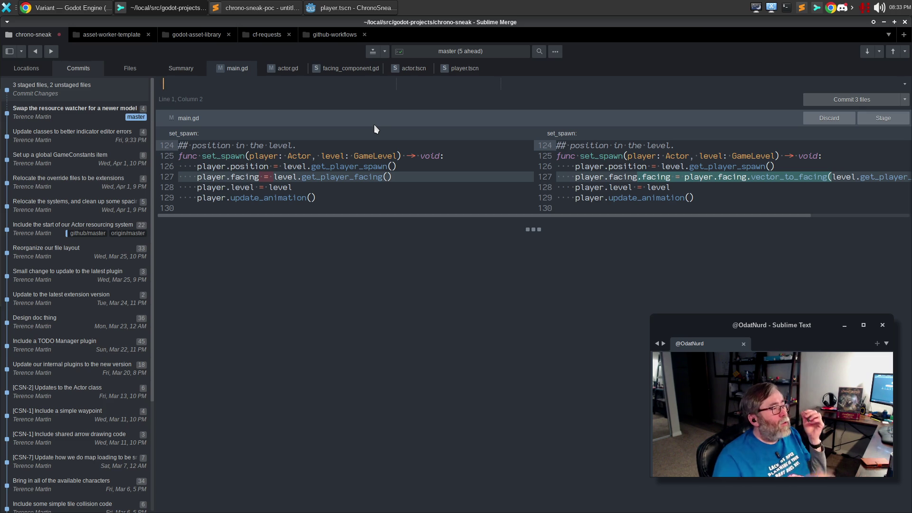
# Step: Review the actor.gd diff in Sublime Merge and briefly glance at Godot
pyautogui.click(284, 72)
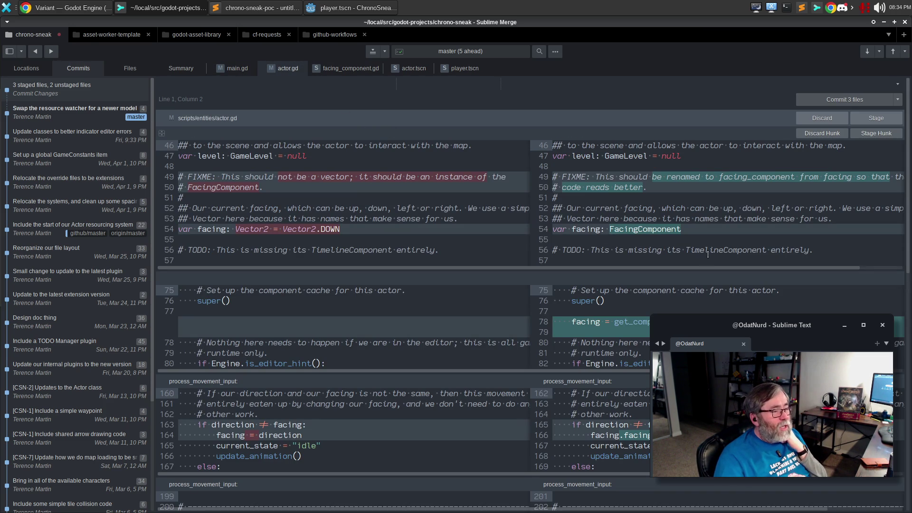
pyautogui.click(722, 239)
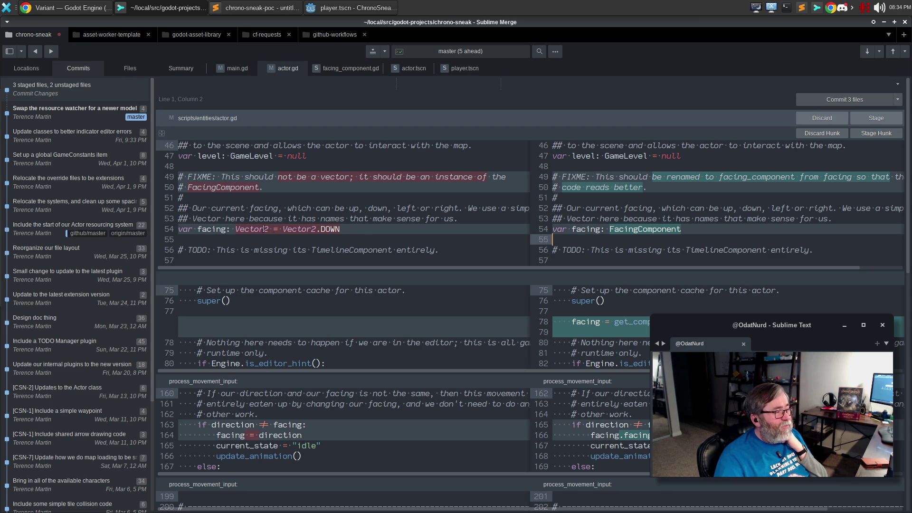
pyautogui.click(661, 249)
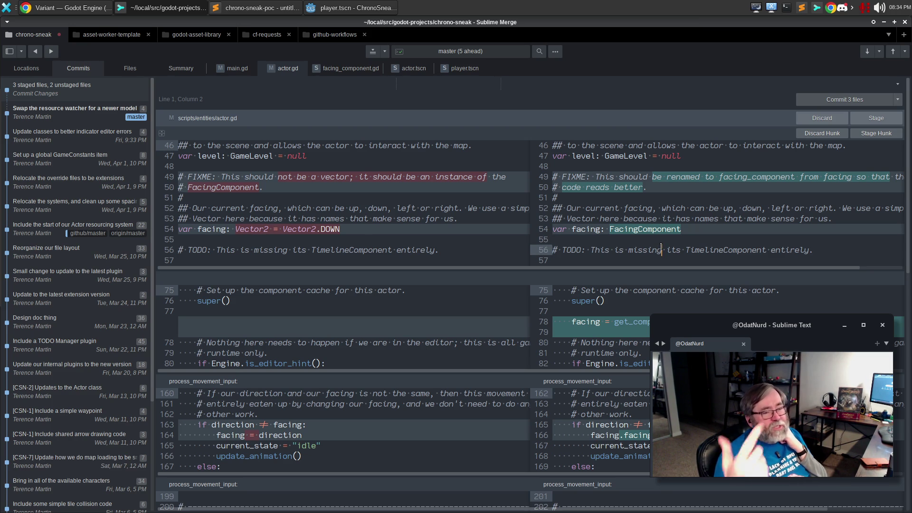
pyautogui.click(337, 4)
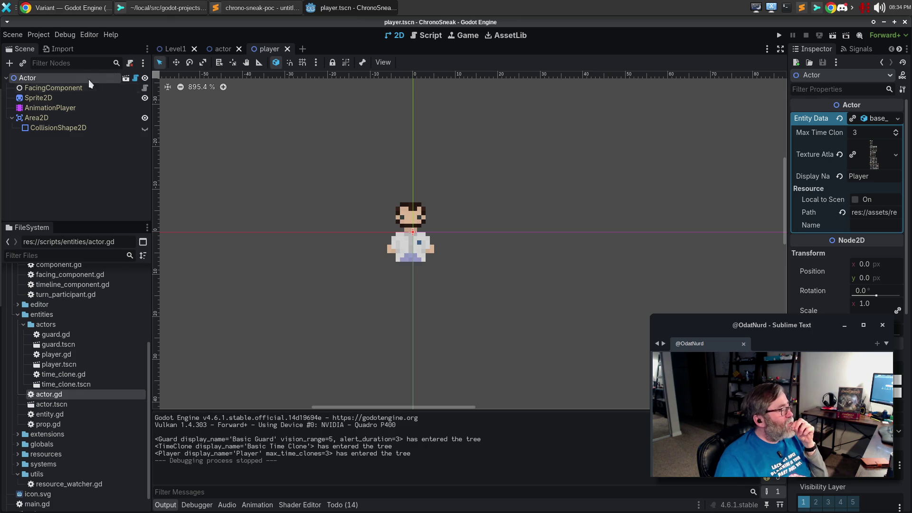
# Step: Stage actor.gd's facing-as-FacingComponent declaration hunk and expand the surrounding file context
pyautogui.click(146, 12)
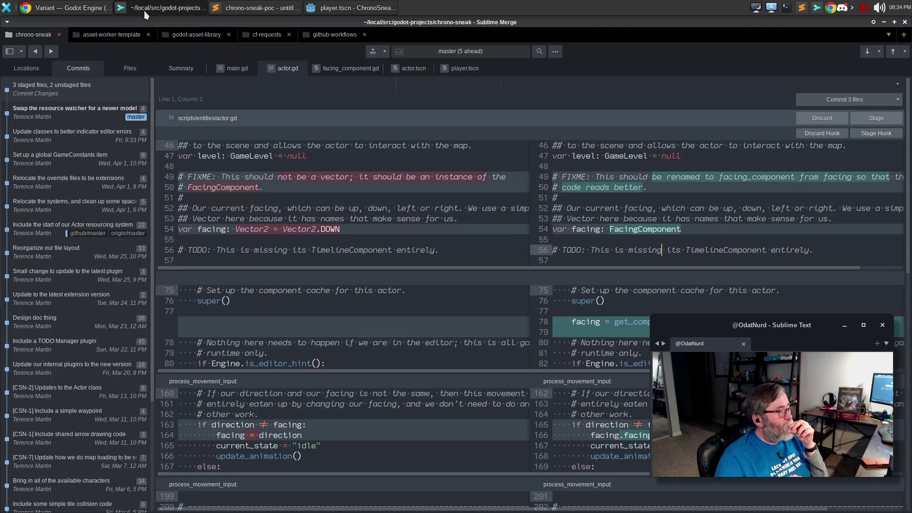
pyautogui.click(877, 134)
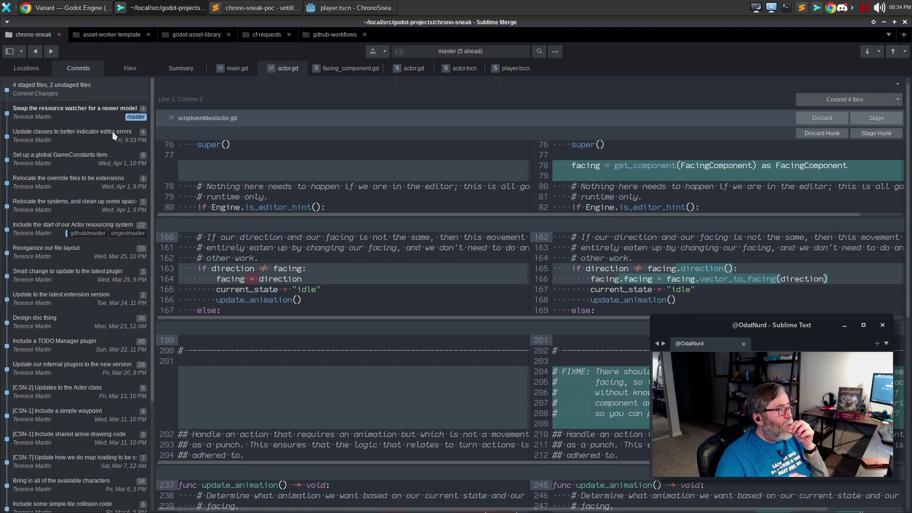
pyautogui.click(162, 133)
pyautogui.scroll(5, 393, 278)
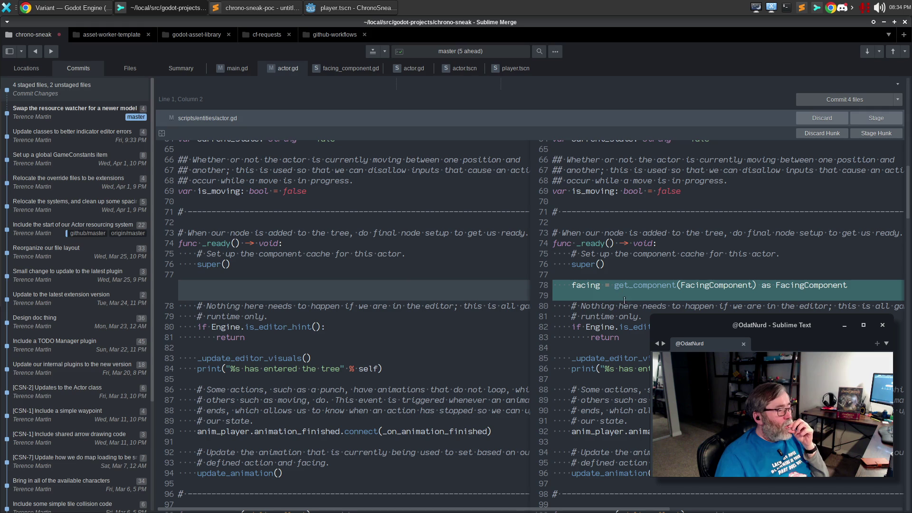
pyautogui.click(339, 11)
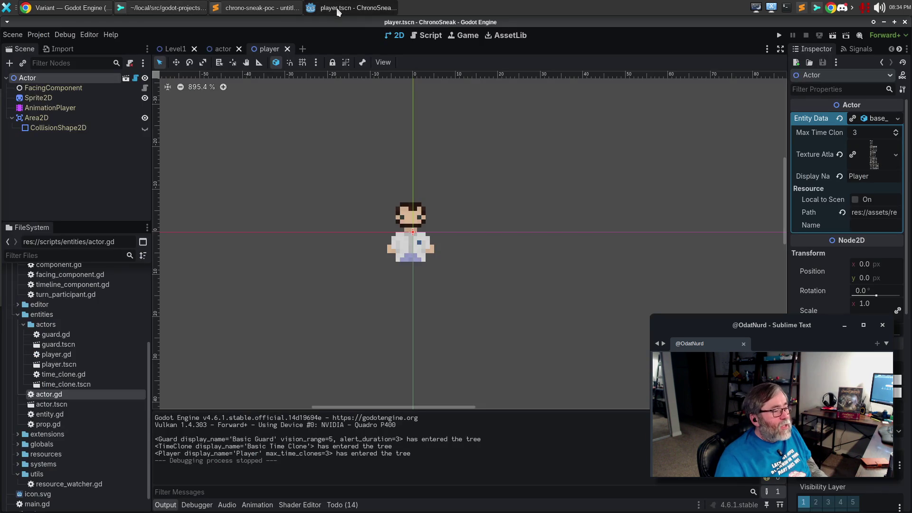
# Step: Open actor.gd's script from the player scene in the script editor
pyautogui.click(218, 52)
pyautogui.click(269, 49)
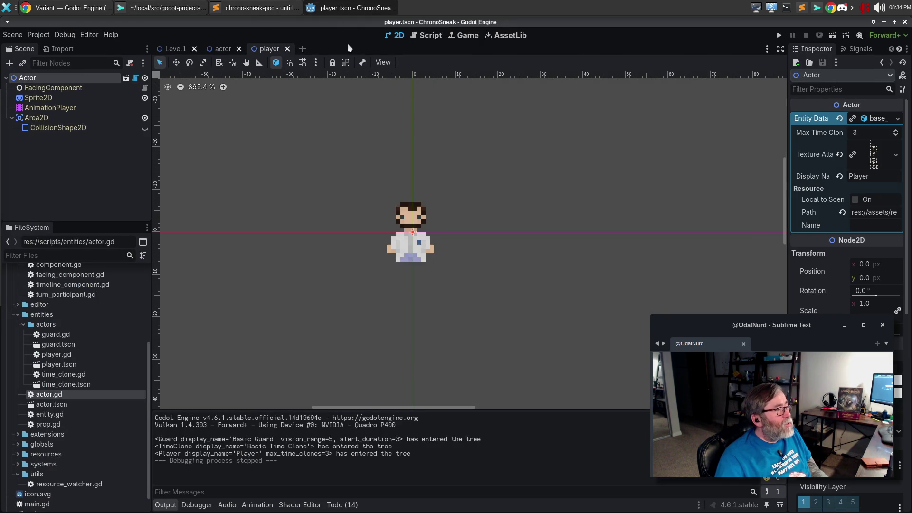
pyautogui.click(422, 40)
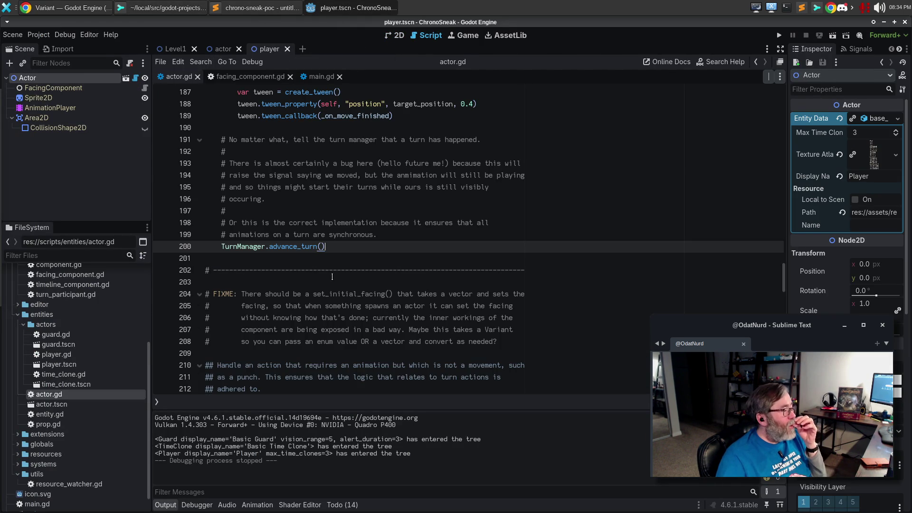
pyautogui.scroll(3, 334, 280)
pyautogui.scroll(3, 334, 280)
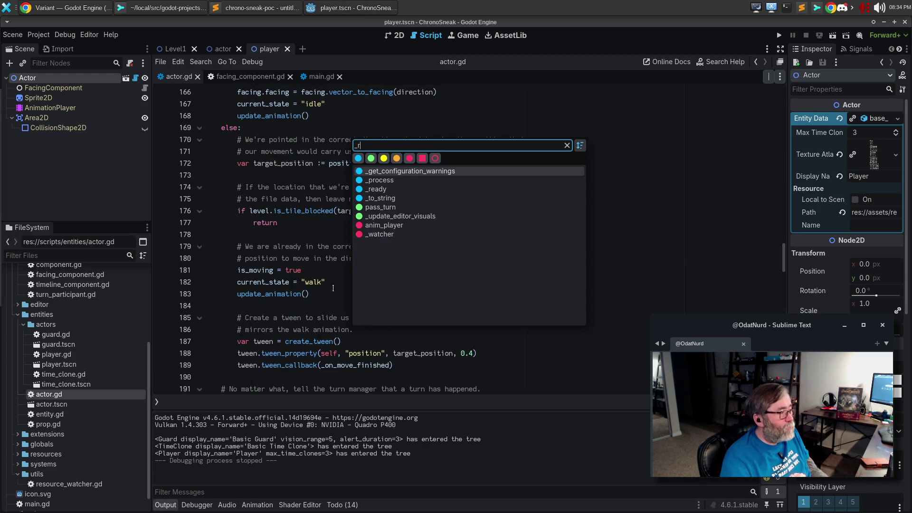
pyautogui.scroll(20, 333, 289)
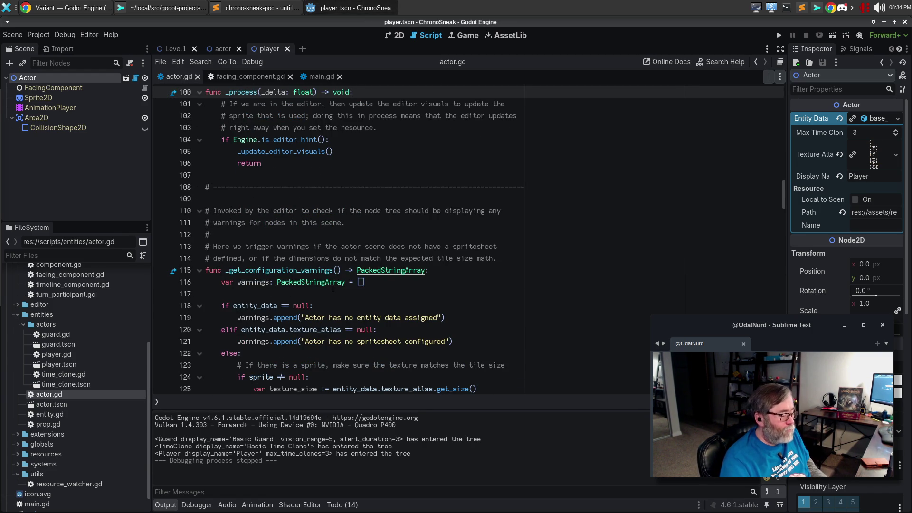
# Step: Jump to the _ready() function with Go to Function (_rea) and place the caret on its blank line
pyautogui.hotkey('ctrl', 'f')
pyautogui.press('Escape')
pyautogui.hotkey('ctrl', 'alt', 'f')
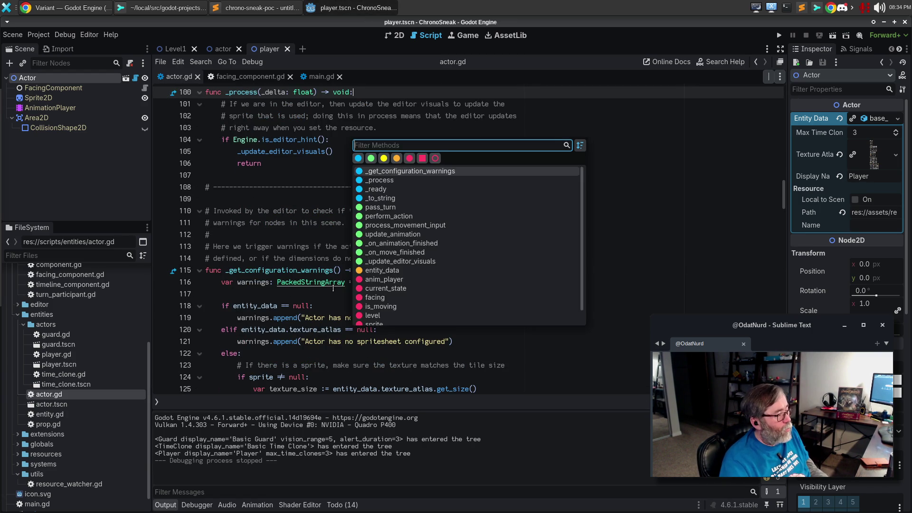
pyautogui.write('_rea')
pyautogui.press('Return')
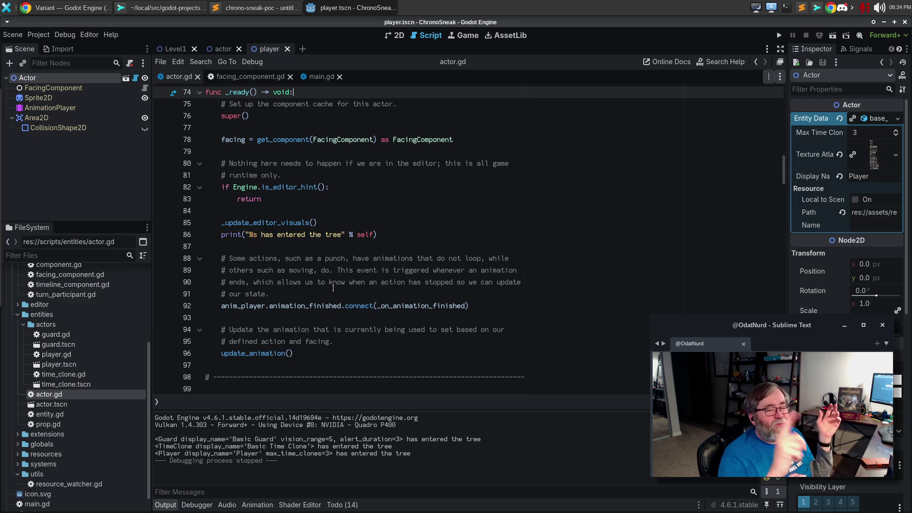
pyautogui.click(276, 128)
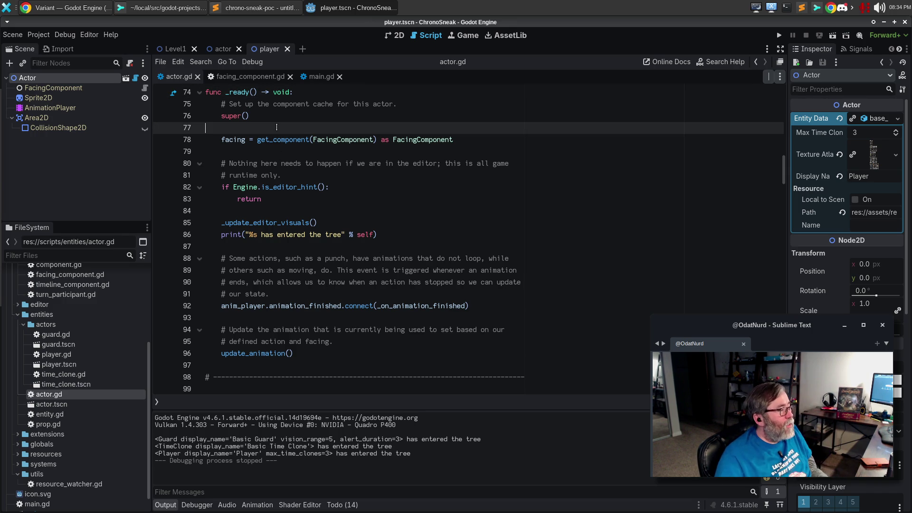
# Step: Add a '# Grab all of our components.' comment and a facing null check pushing an error with entity_data.display_name
pyautogui.press('Return')
pyautogui.write('# Gra')
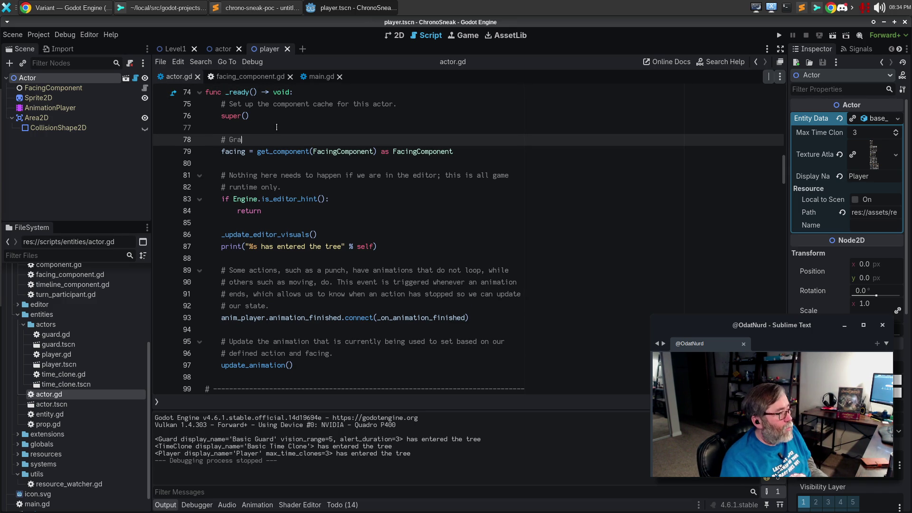
pyautogui.write('b all of our')
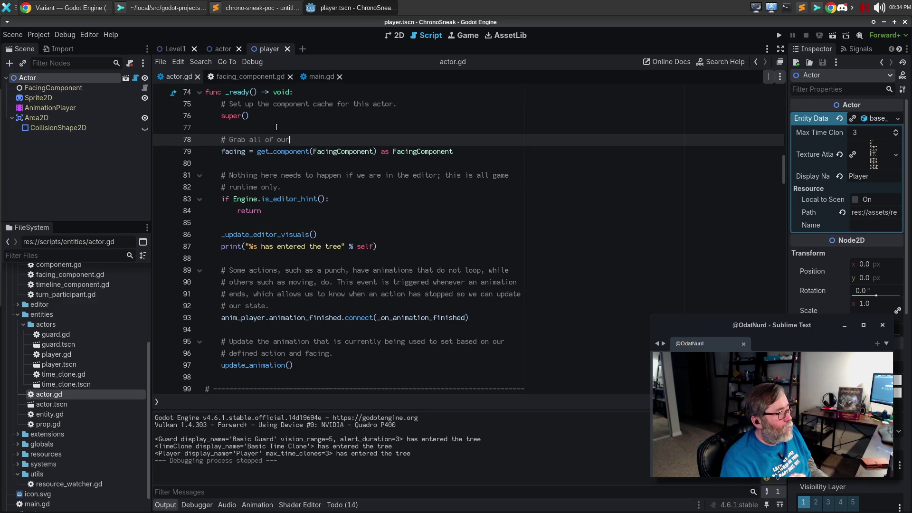
pyautogui.write(' components.')
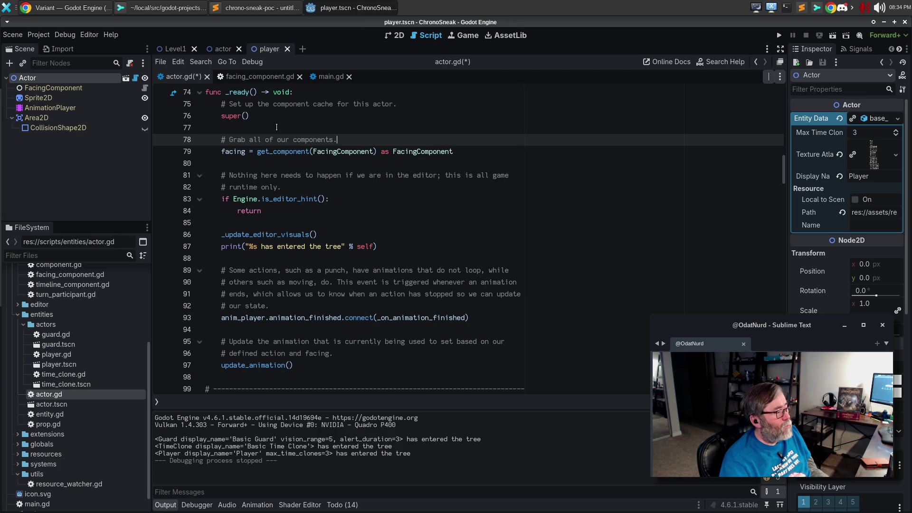
pyautogui.press('Down')
pyautogui.press('Down')
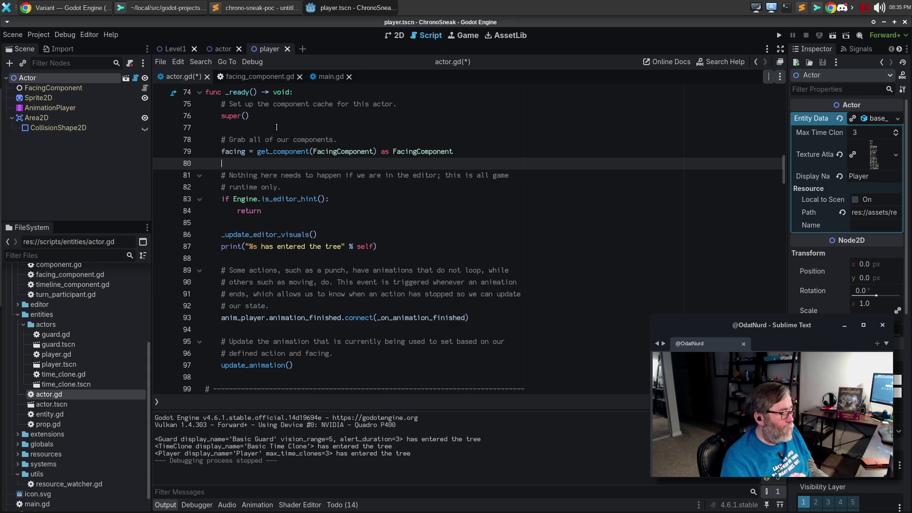
pyautogui.write('if f')
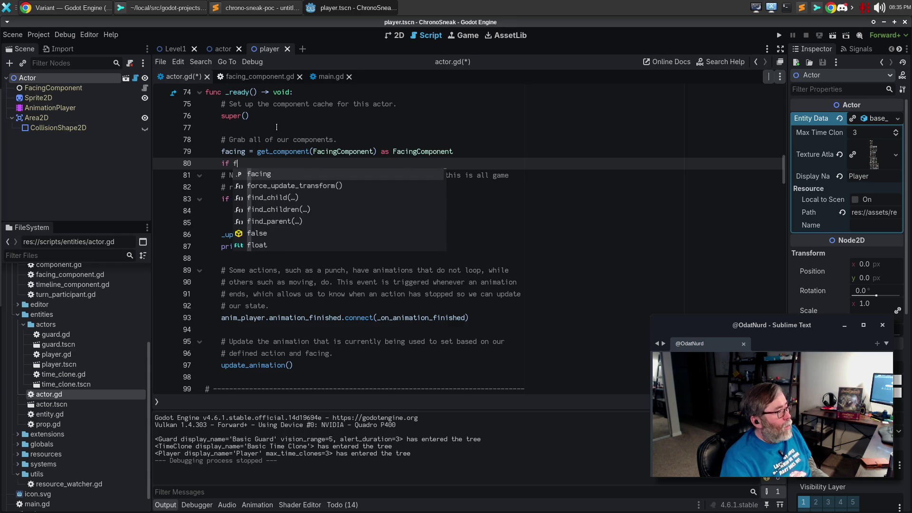
pyautogui.write('acing == null:')
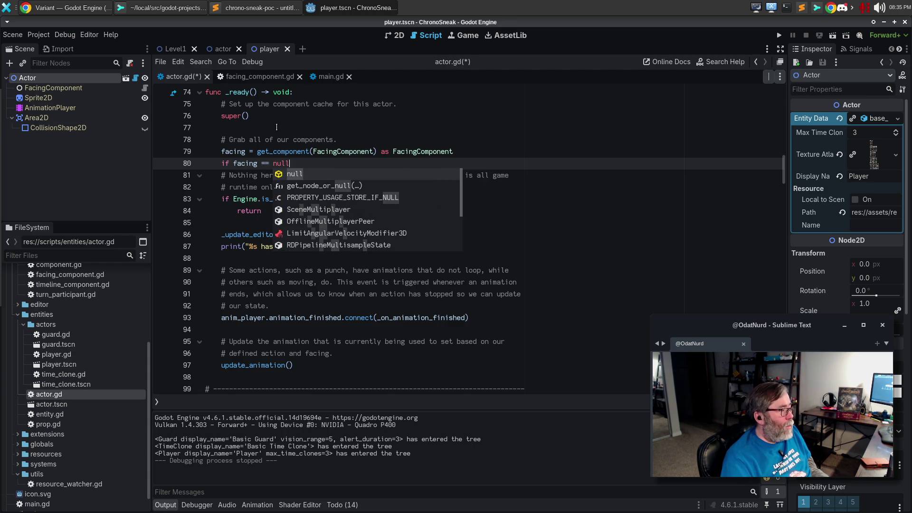
pyautogui.press('Return')
pyautogui.write('push_error("')
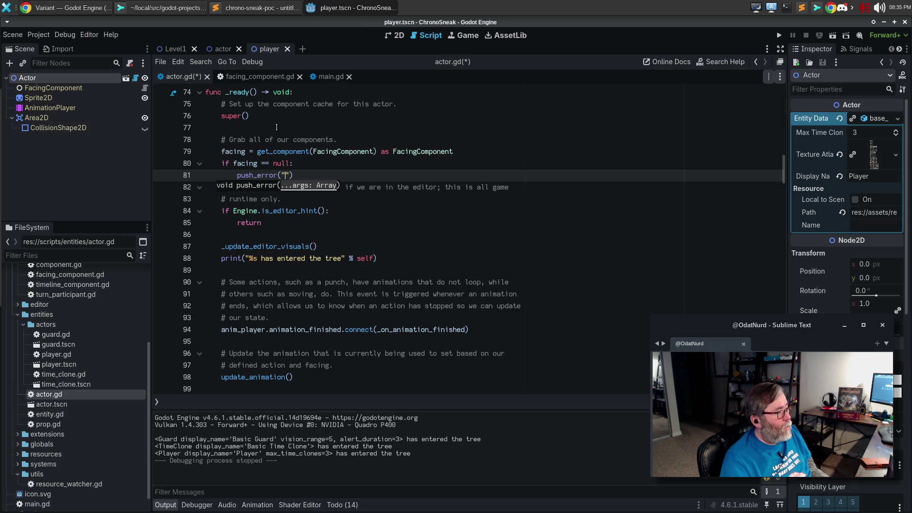
pyautogui.write('Actor')
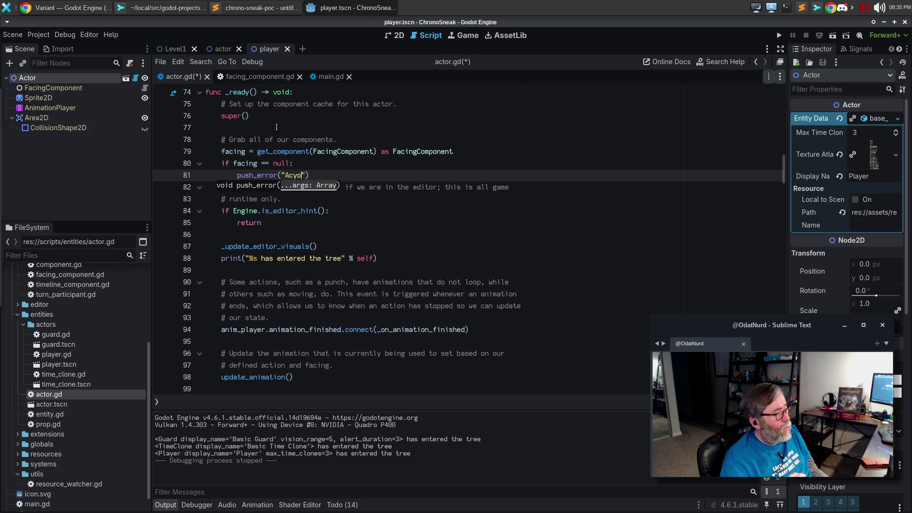
pyautogui.write(' %s h')
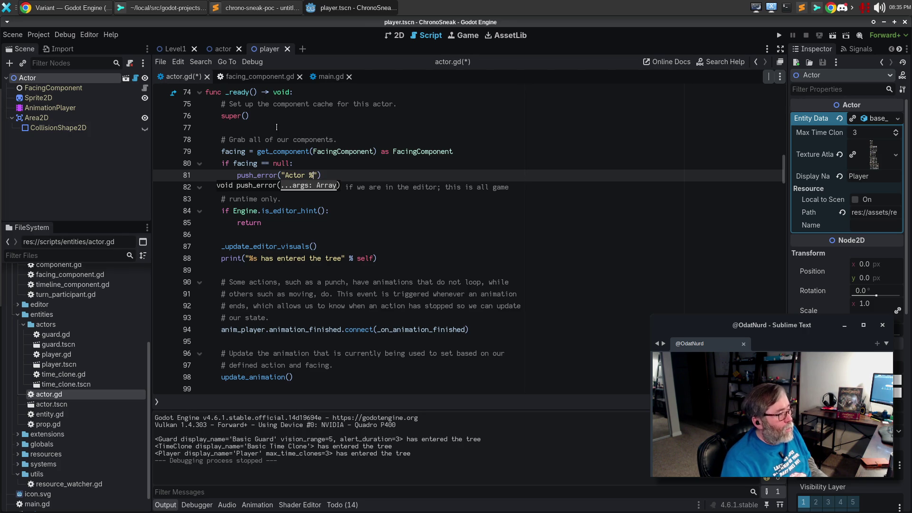
pyautogui.write('as no facing co')
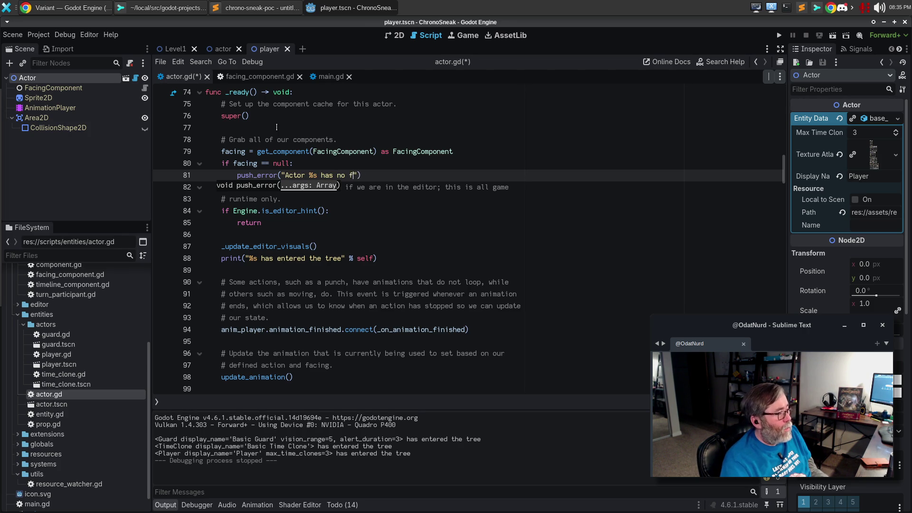
pyautogui.write('mponen')
pyautogui.press('BackSpace')
pyautogui.press('BackSpace')
pyautogui.press('BackSpace')
pyautogui.write('onent"')
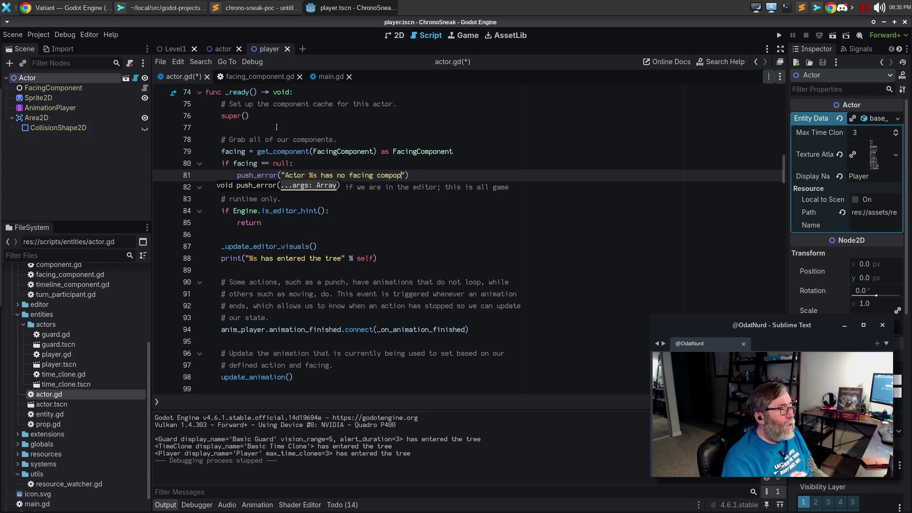
pyautogui.write(' % ')
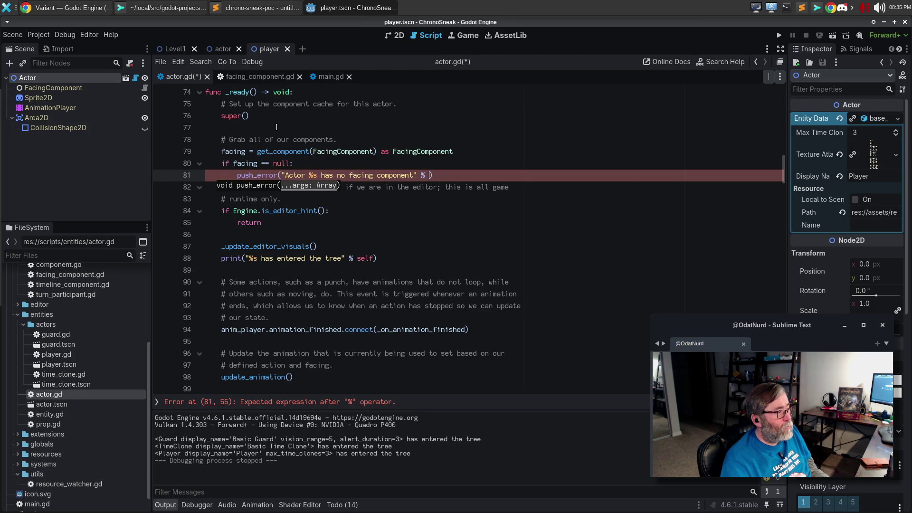
pyautogui.write('entity_data.d')
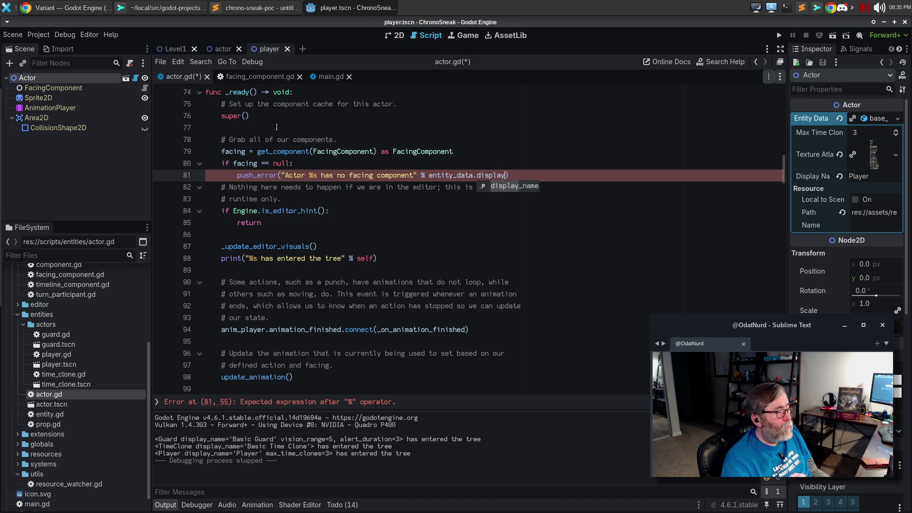
pyautogui.press('Return')
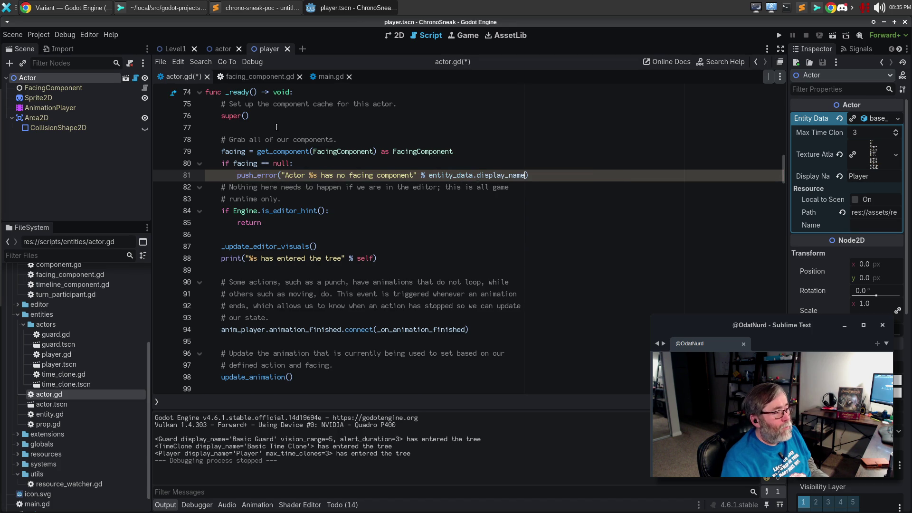
# Step: Change line 80's check to != null, save actor.gd, and run the game
pyautogui.press('End')
pyautogui.press('Return')
pyautogui.press('Up')
pyautogui.press('Up')
pyautogui.press('End')
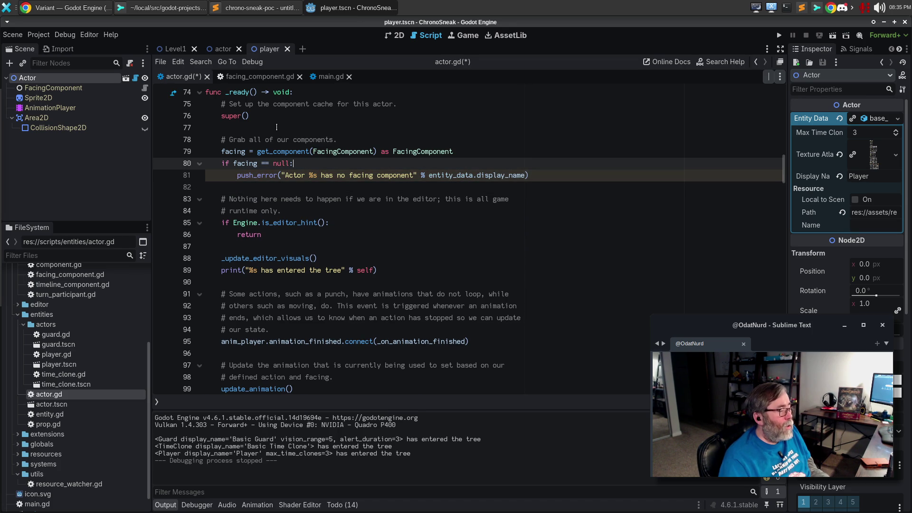
pyautogui.press('Left')
pyautogui.press('Left')
pyautogui.press('BackSpace')
pyautogui.write('!')
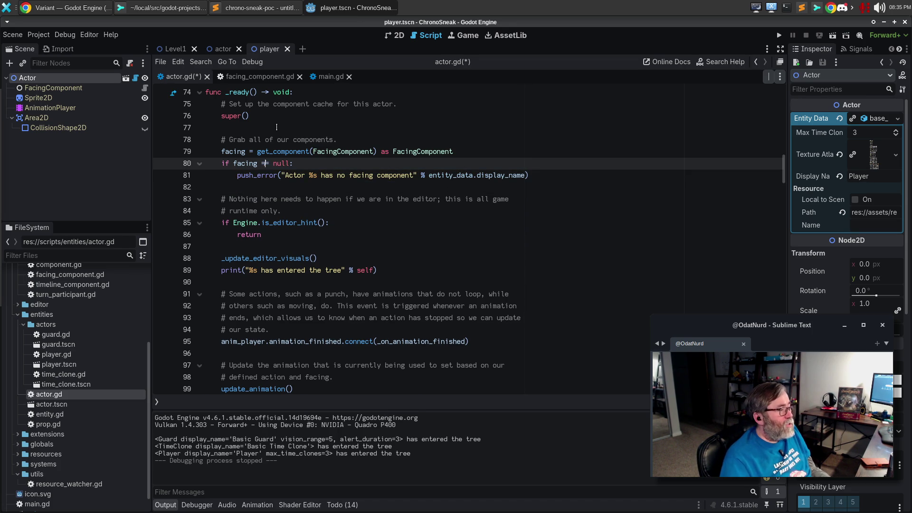
pyautogui.hotkey('ctrl', 's')
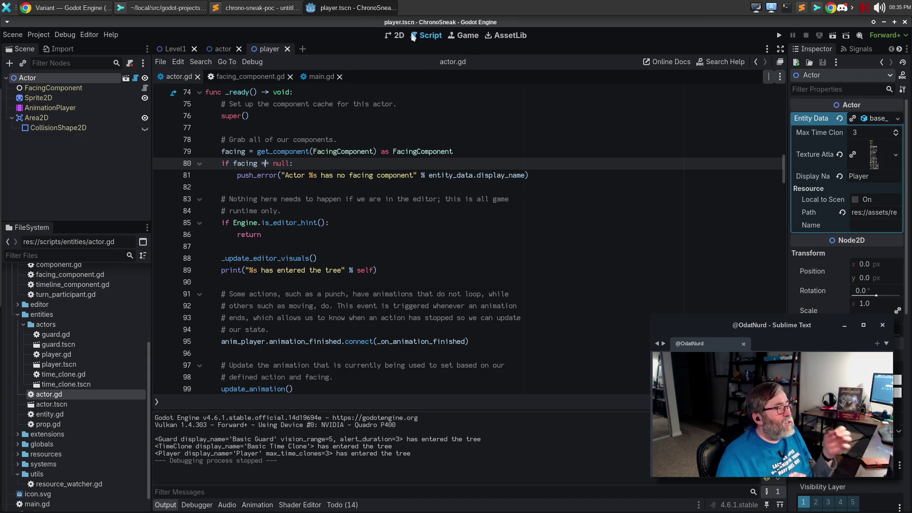
pyautogui.press('F5')
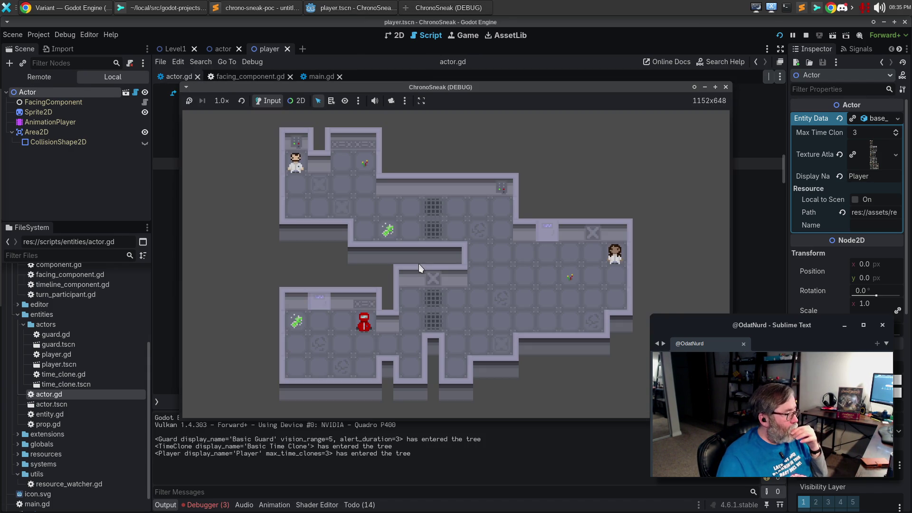
# Step: Close the game, restore line 80's check to == null, and run again
pyautogui.click(723, 90)
pyautogui.click(341, 200)
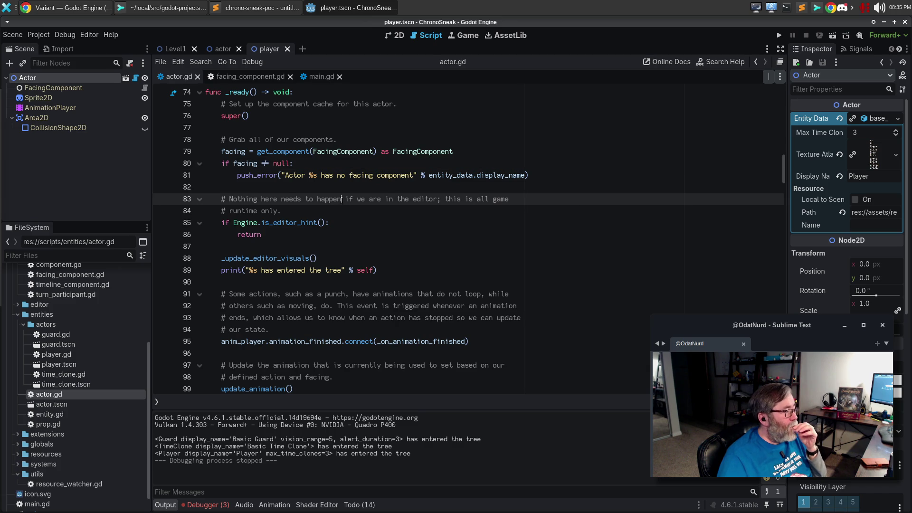
pyautogui.click(338, 165)
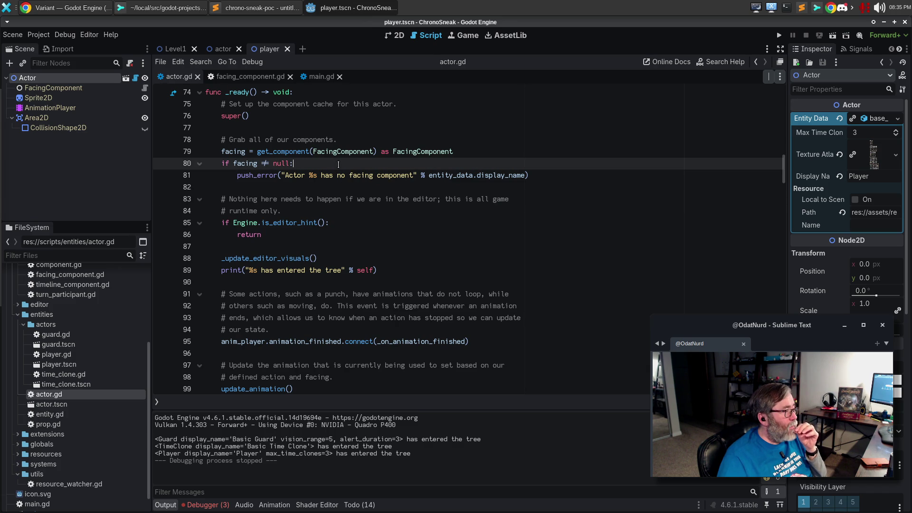
pyautogui.moveTo(271, 163); pyautogui.dragTo(263, 163)
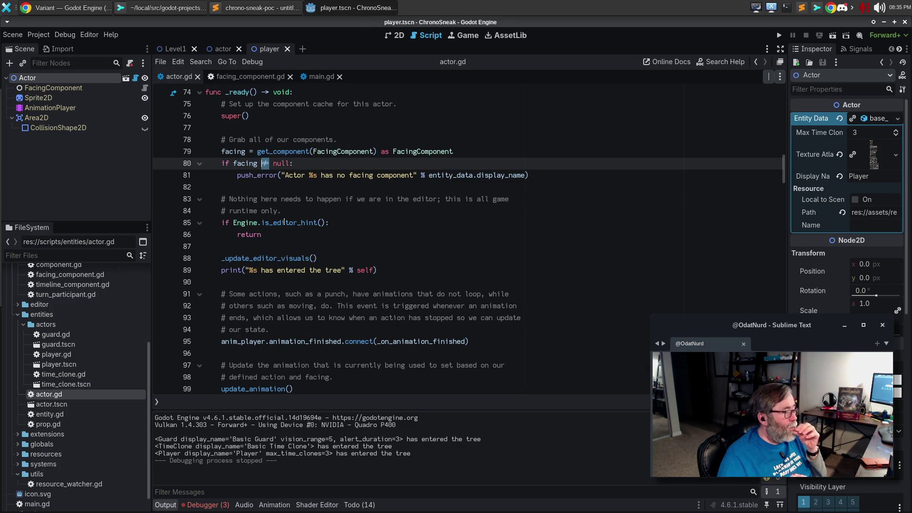
pyautogui.write('==')
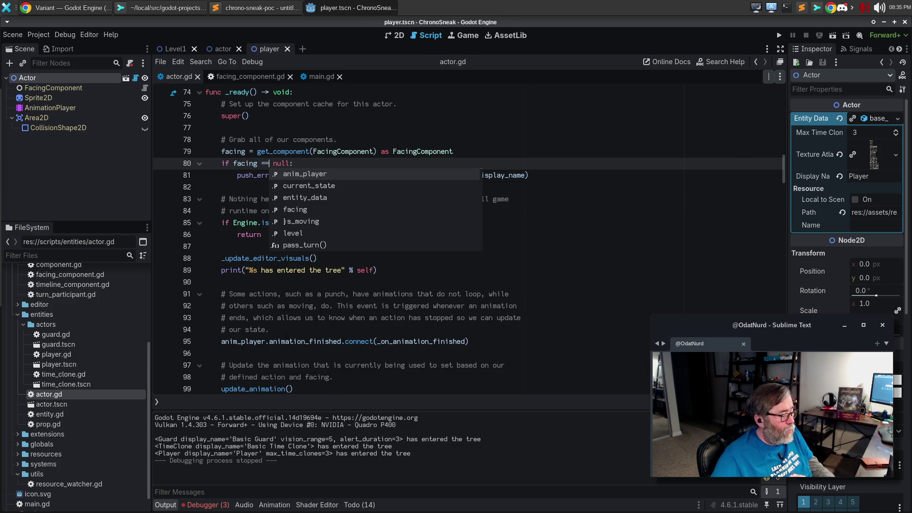
pyautogui.press('F5')
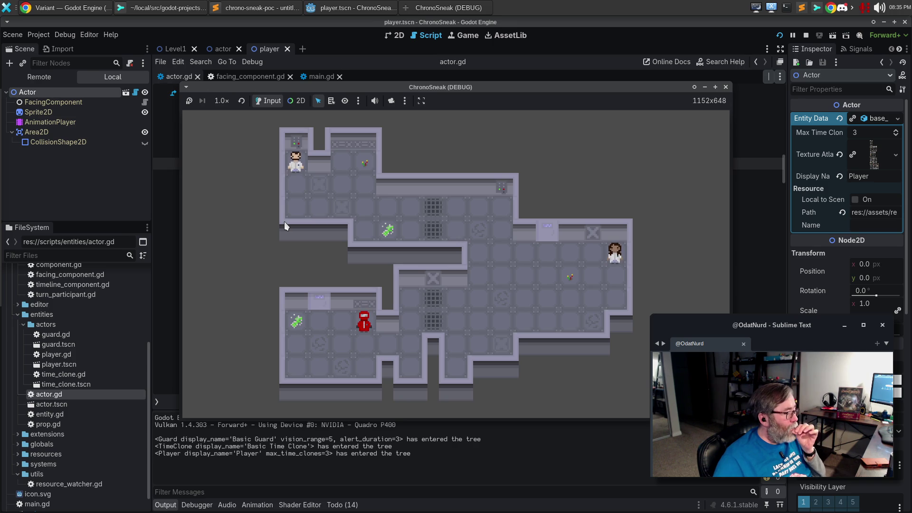
# Step: Enlarge and close the game window, then return the caret below the error call
pyautogui.moveTo(434, 89); pyautogui.dragTo(405, 2)
pyautogui.moveTo(431, 63)
pyautogui.mouseDown()
pyautogui.moveTo(402, 39)
pyautogui.moveTo(434, 59)
pyautogui.mouseUp()
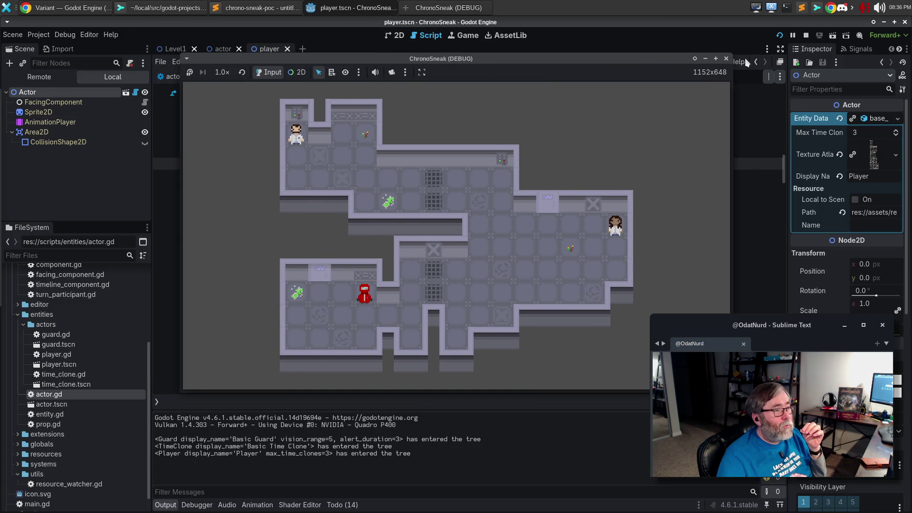
pyautogui.click(726, 59)
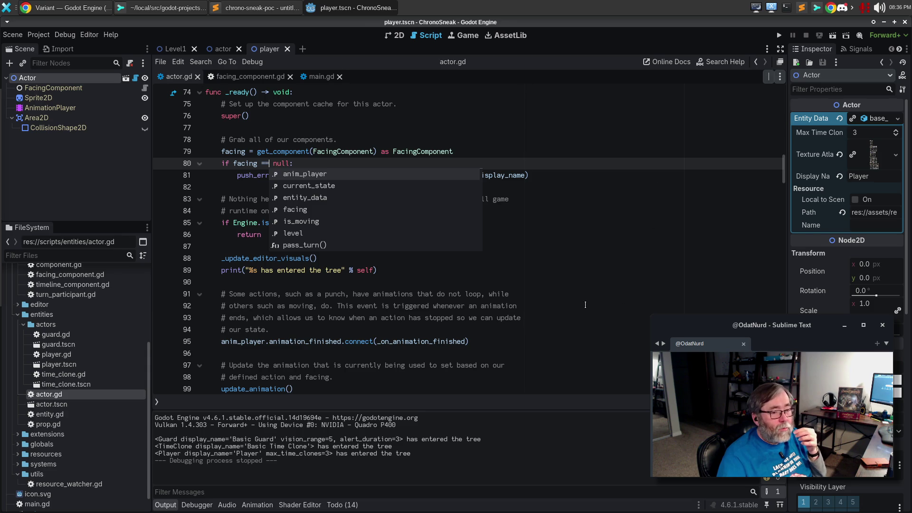
pyautogui.click(606, 310)
pyautogui.moveTo(262, 177)
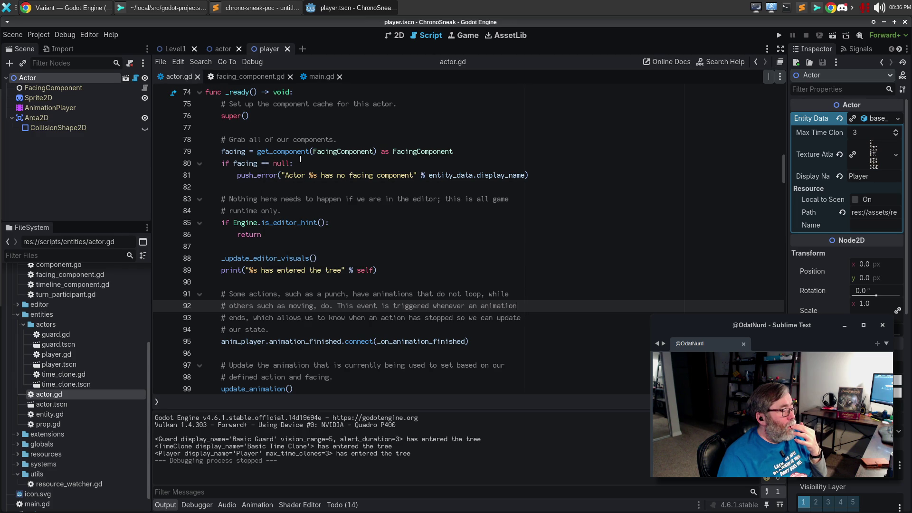
pyautogui.click(291, 199)
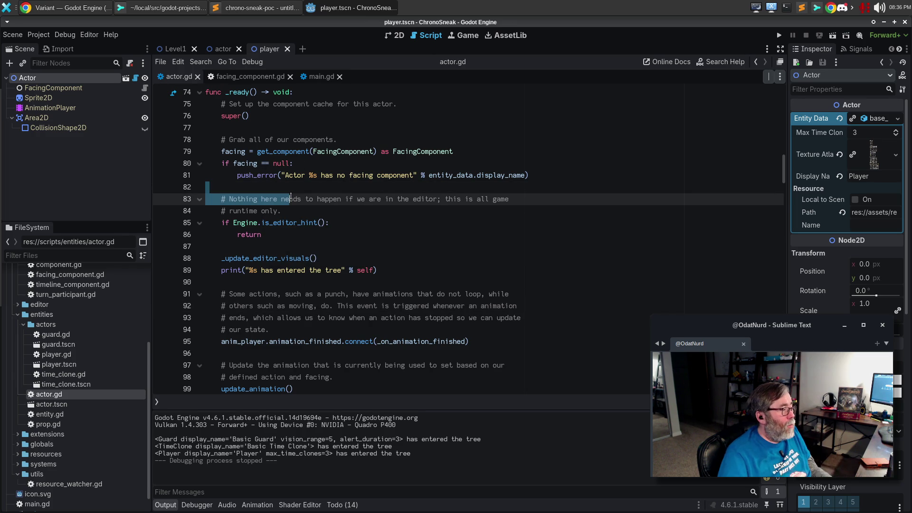
# Step: Add a temporary test push_error under the facing check, run, and view it three times in Debugger Errors
pyautogui.press('Down')
pyautogui.press('Up')
pyautogui.press('Up')
pyautogui.press('Up')
pyautogui.press('Down')
pyautogui.press('Return')
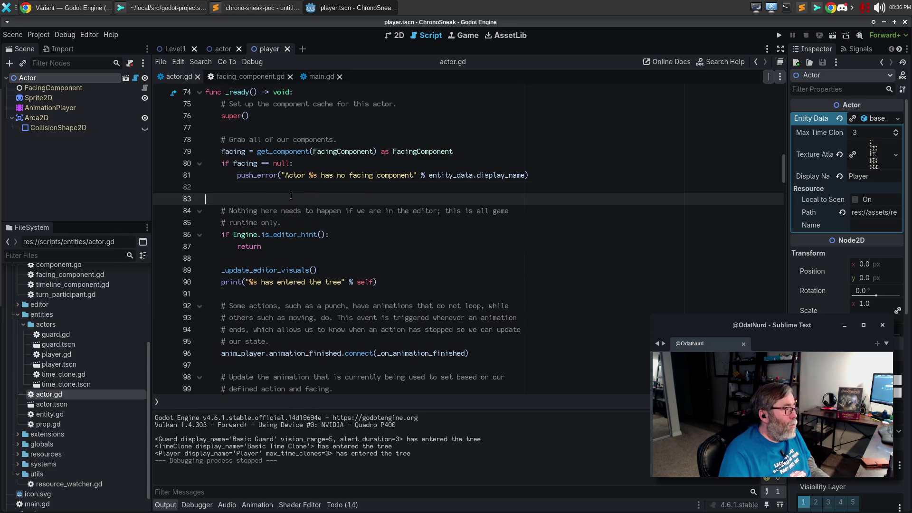
pyautogui.press('Up')
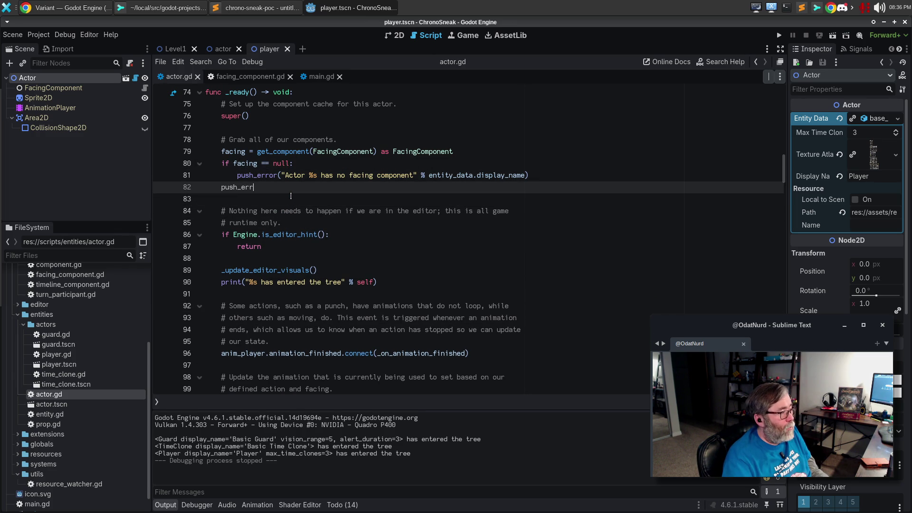
pyautogui.press('BackSpace')
pyautogui.write('obs')
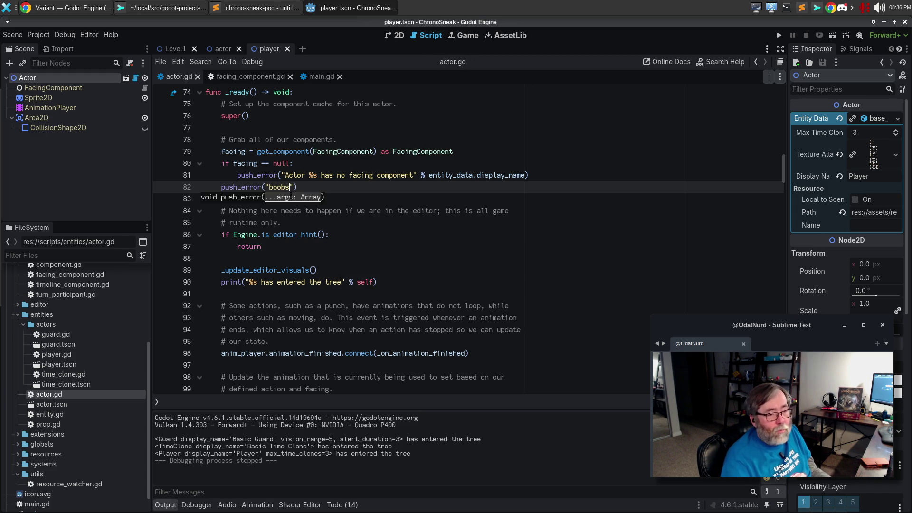
pyautogui.press('F5')
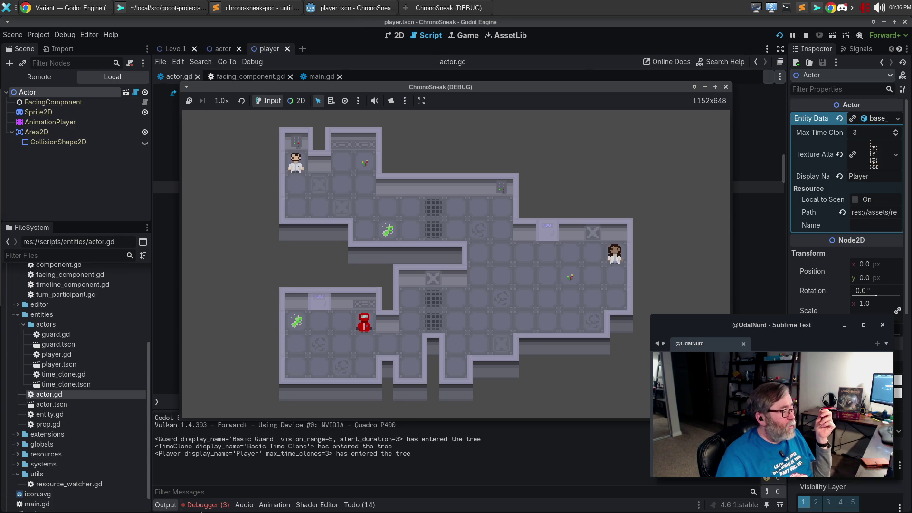
pyautogui.click(204, 505)
pyautogui.click(220, 386)
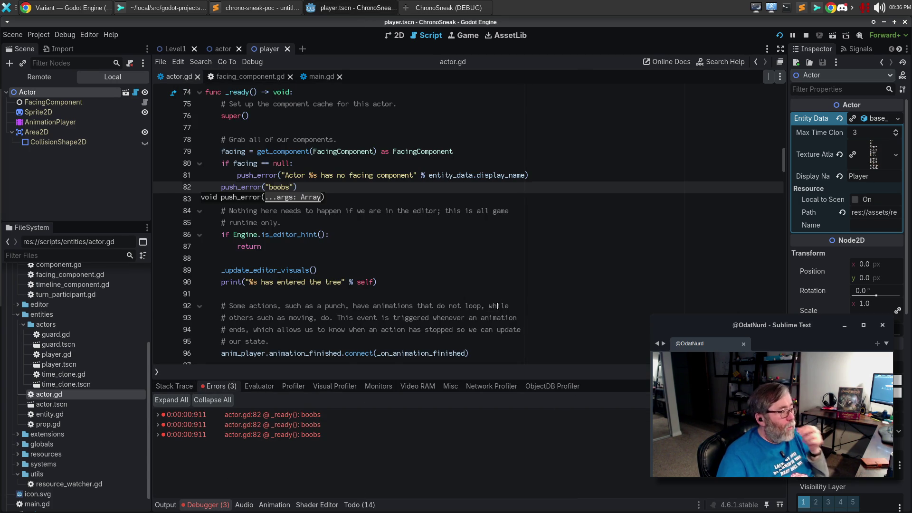
# Step: Delete the test error line, rerun the game, and close its window
pyautogui.click(283, 211)
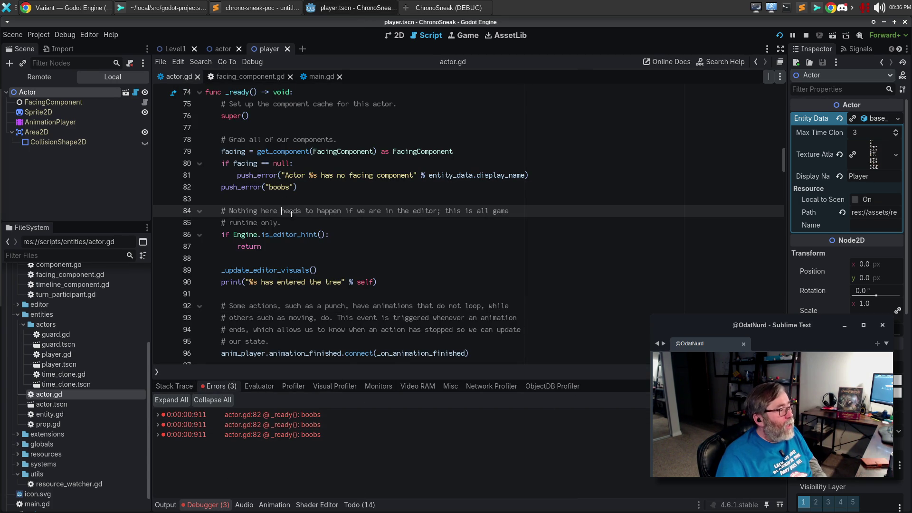
pyautogui.click(306, 188)
pyautogui.hotkey('ctrl', 'shift', 'k')
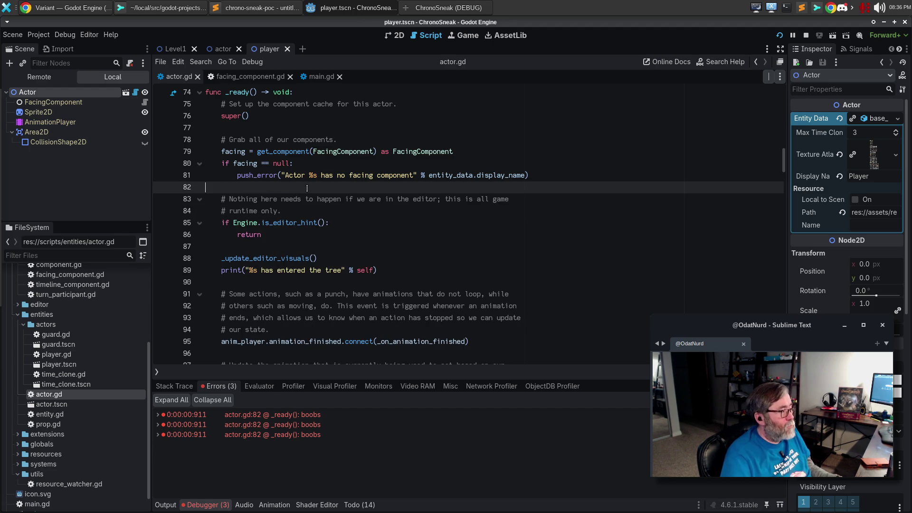
pyautogui.press('Up')
pyautogui.press('Up')
pyautogui.press('F5')
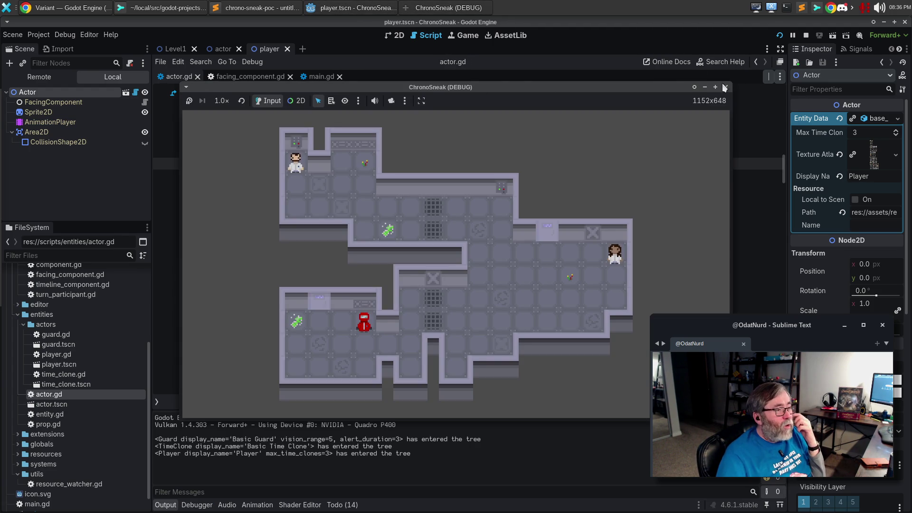
pyautogui.click(726, 87)
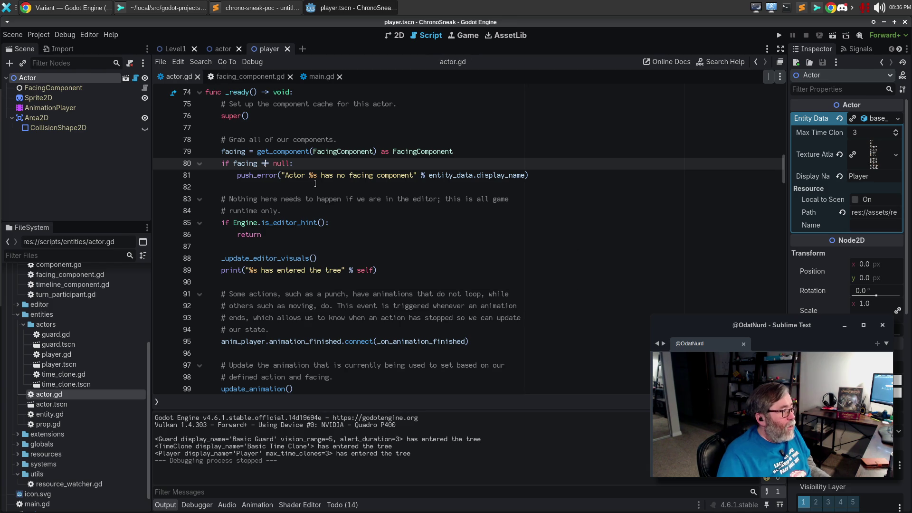
# Step: Run the game and trace its 'has no facing component' errors to actor.gd line 81
pyautogui.press('F5')
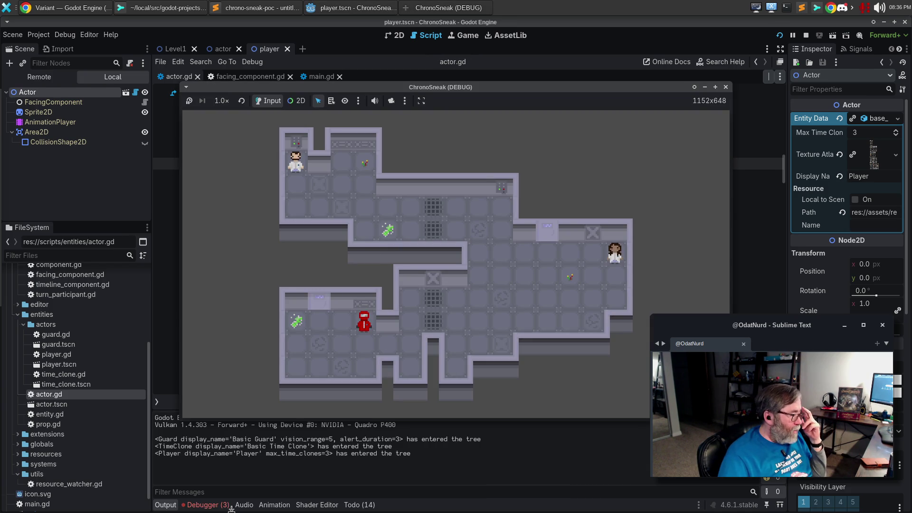
pyautogui.click(210, 460)
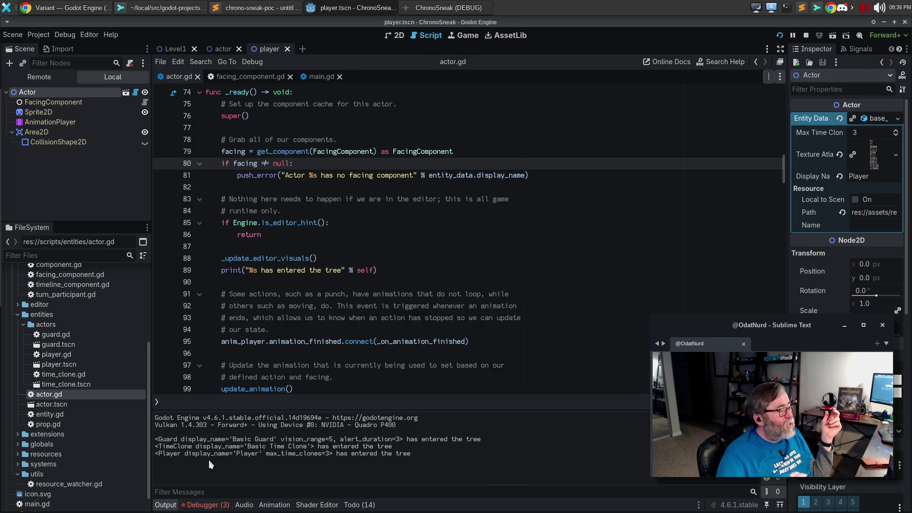
pyautogui.click(209, 507)
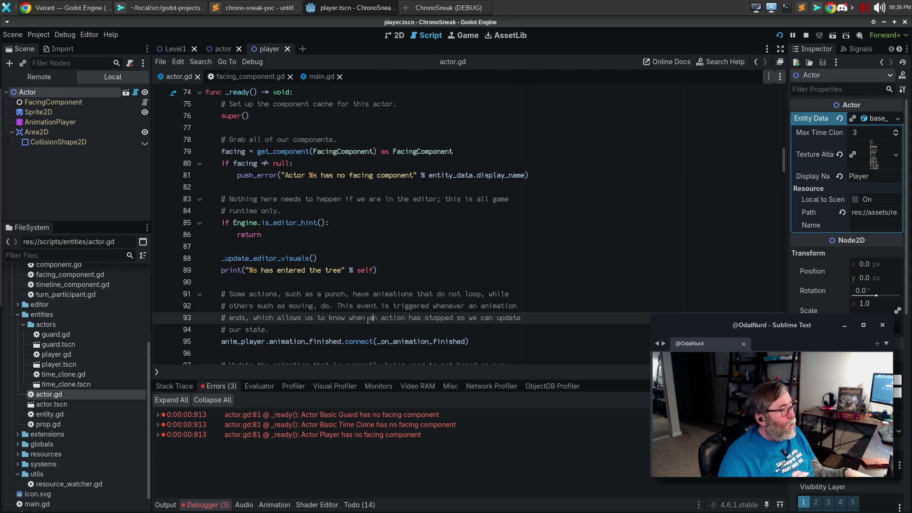
pyautogui.click(329, 435)
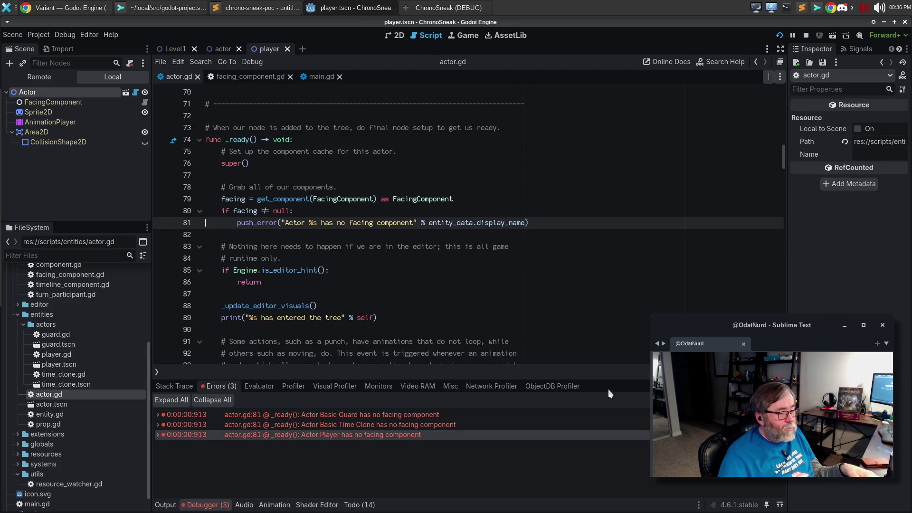
pyautogui.click(451, 9)
pyautogui.click(726, 88)
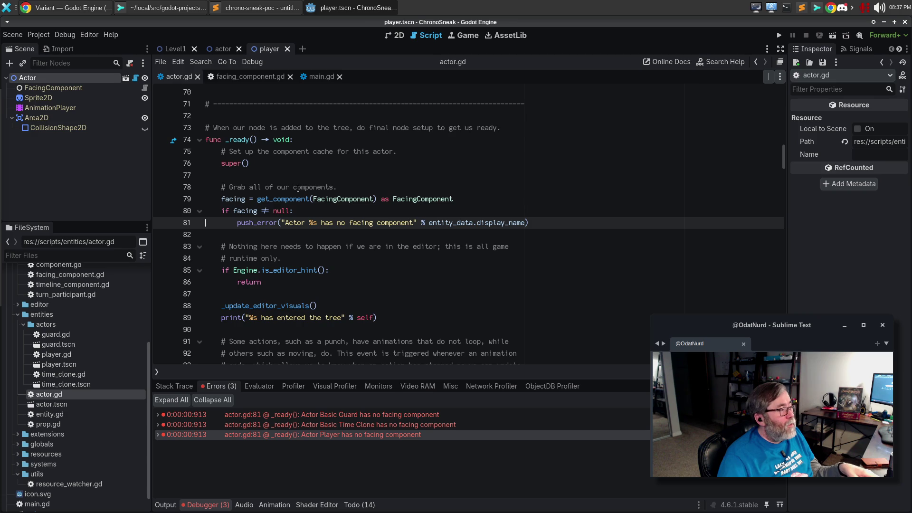
# Step: Inspect the facing null check with code suggestions, then switch to Sublime Merge
pyautogui.click(265, 211)
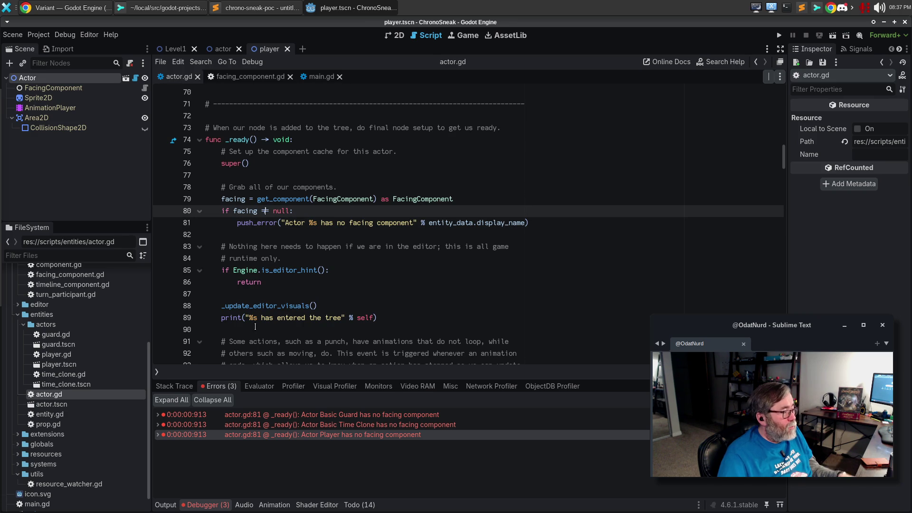
pyautogui.hotkey('ctrl', 'space')
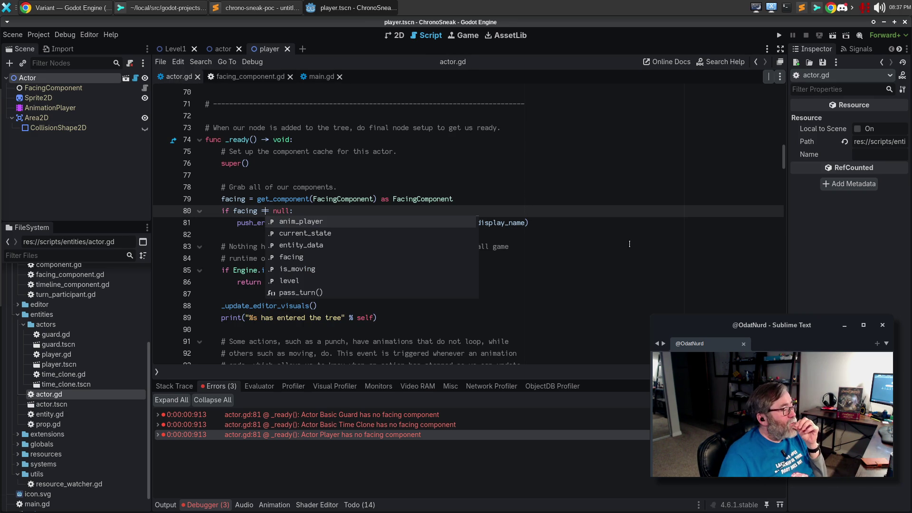
pyautogui.click(587, 222)
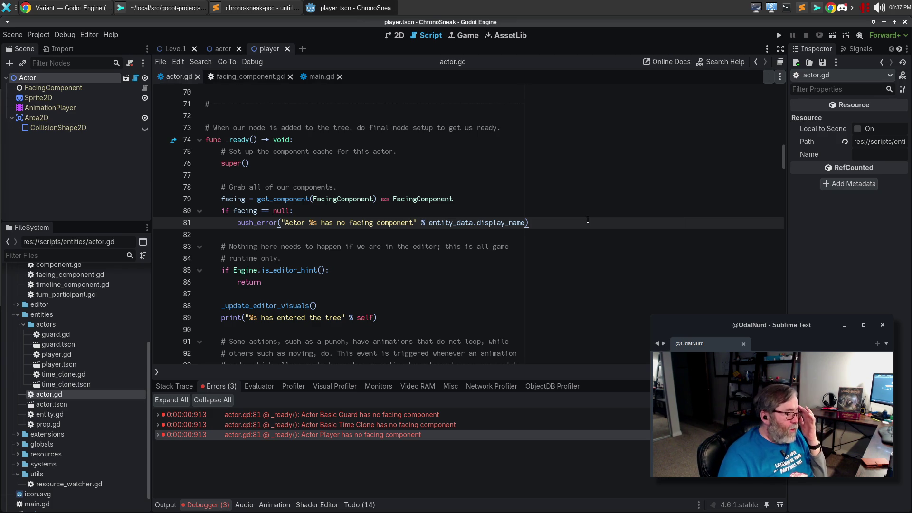
pyautogui.moveTo(595, 421)
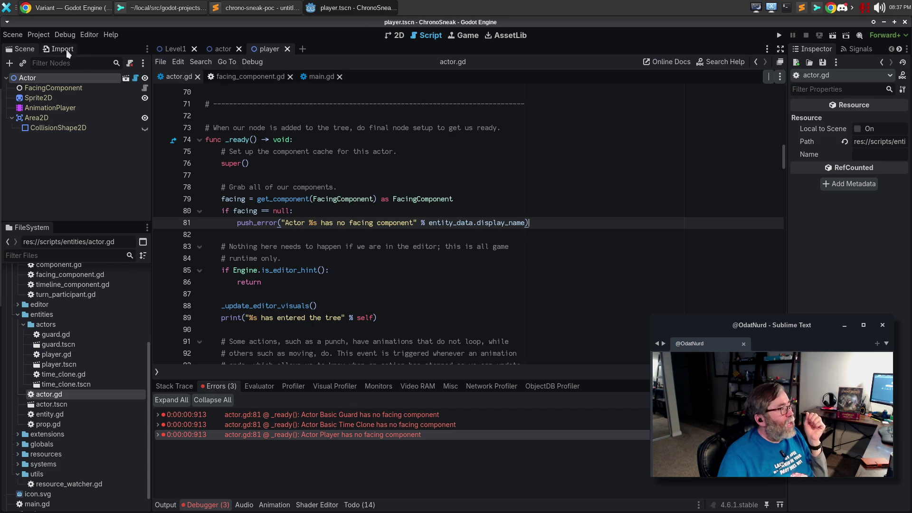
pyautogui.click(164, 10)
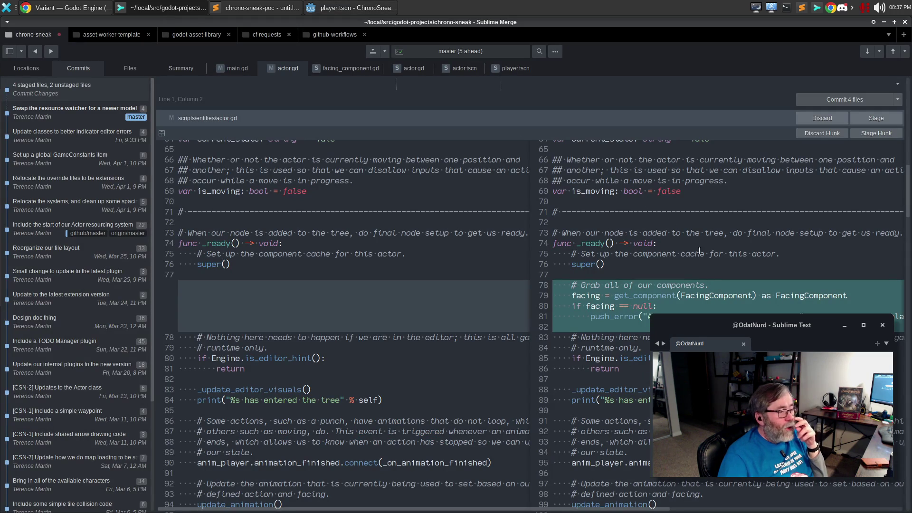
# Step: Show actor.gd as hunks and stage the lines 78–82 hunk grabbing the FacingComponent in _ready
pyautogui.click(162, 133)
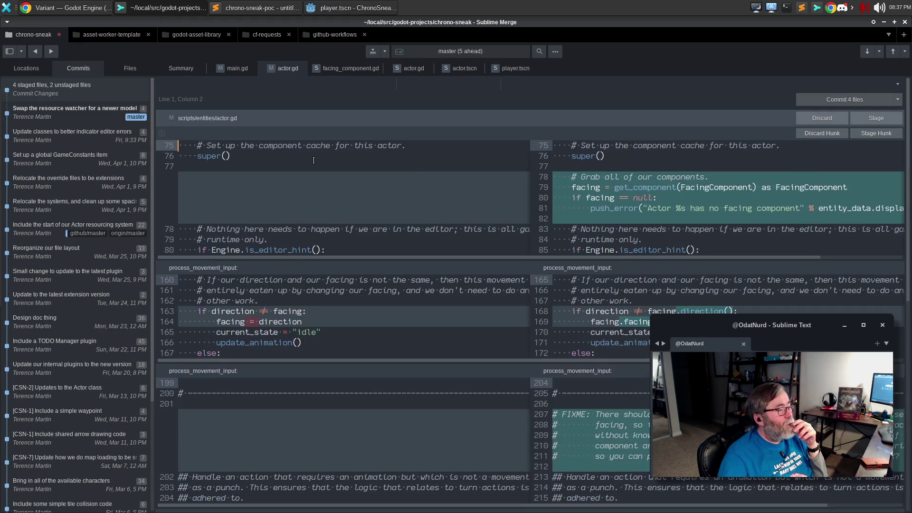
pyautogui.click(865, 133)
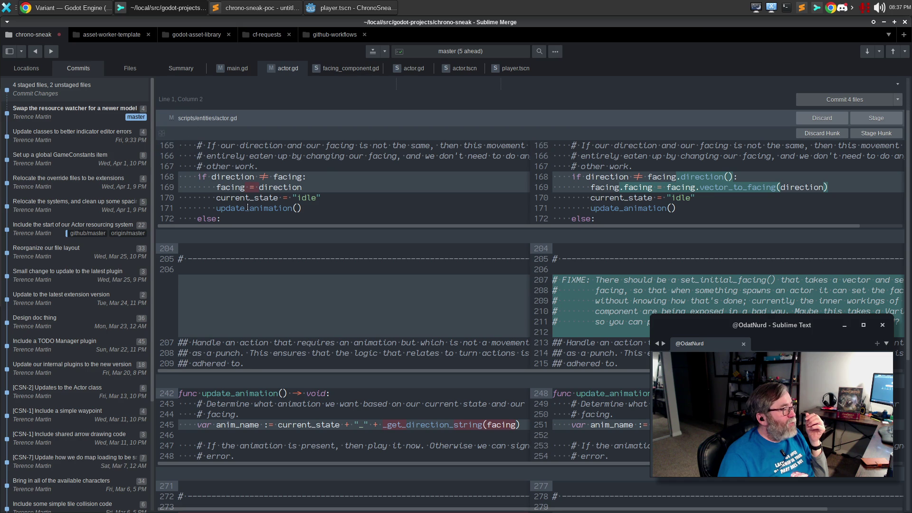
pyautogui.click(162, 134)
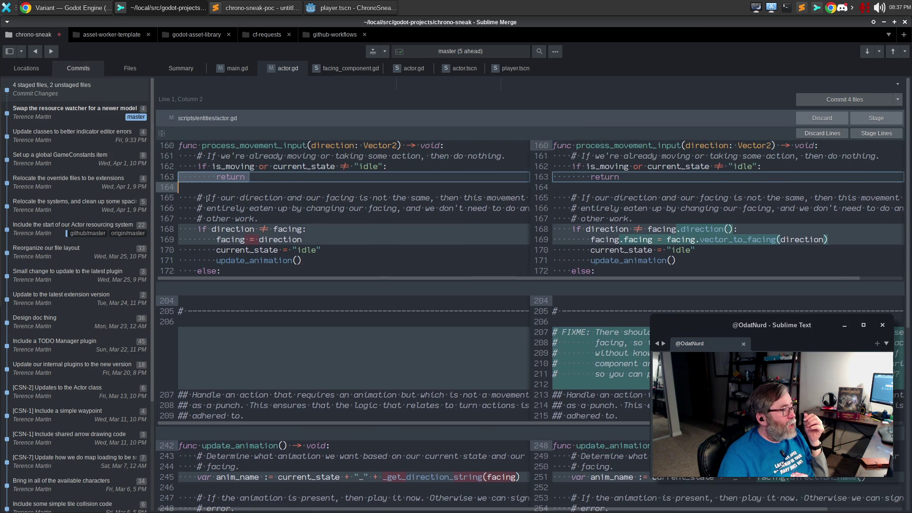
pyautogui.click(268, 198)
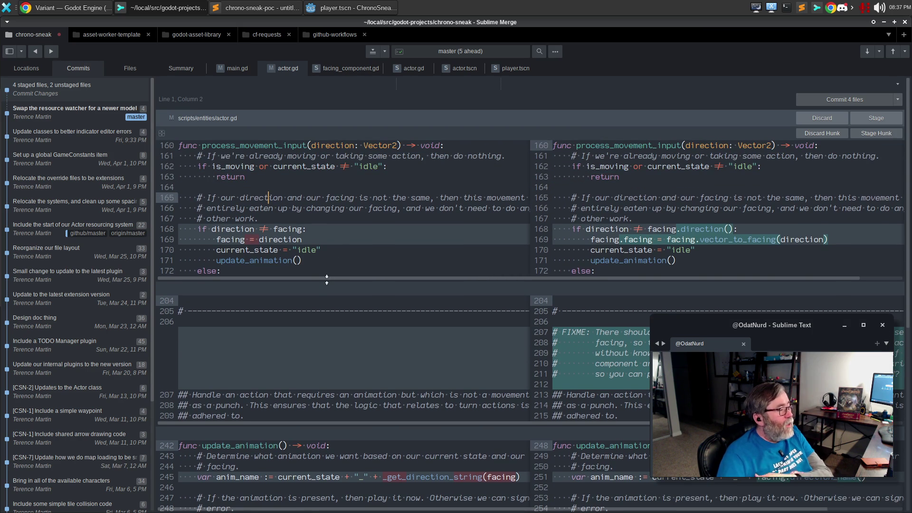
pyautogui.moveTo(330, 278); pyautogui.dragTo(331, 375)
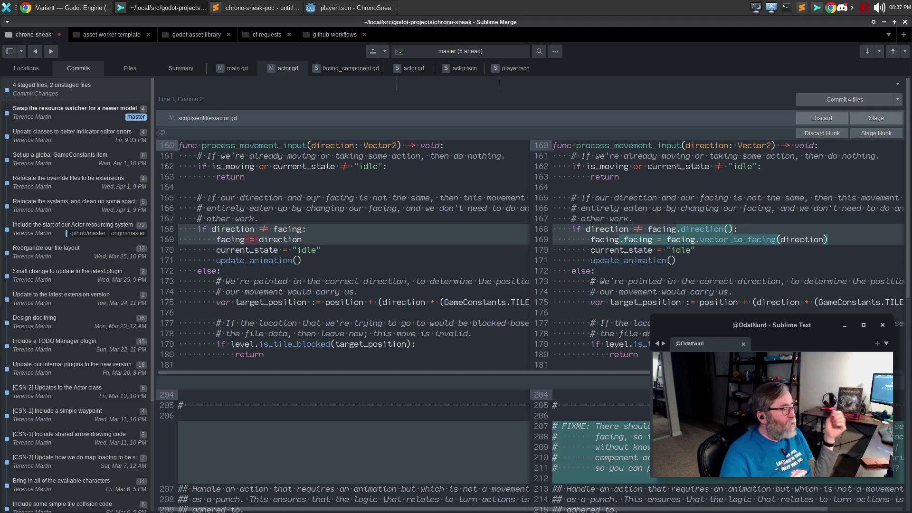
# Step: Review the process_movement_input facing.vector_to_facing lines and stage that hunk
pyautogui.click(264, 242)
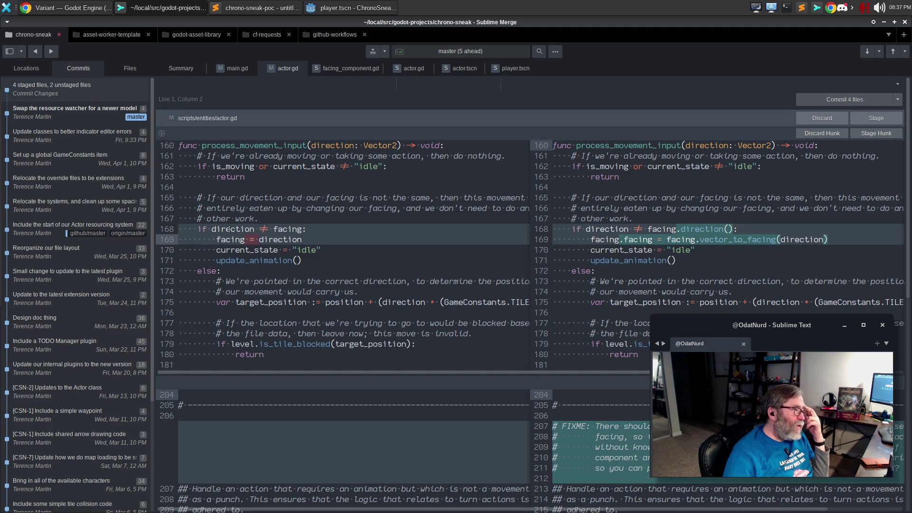
pyautogui.doubleClick(228, 230)
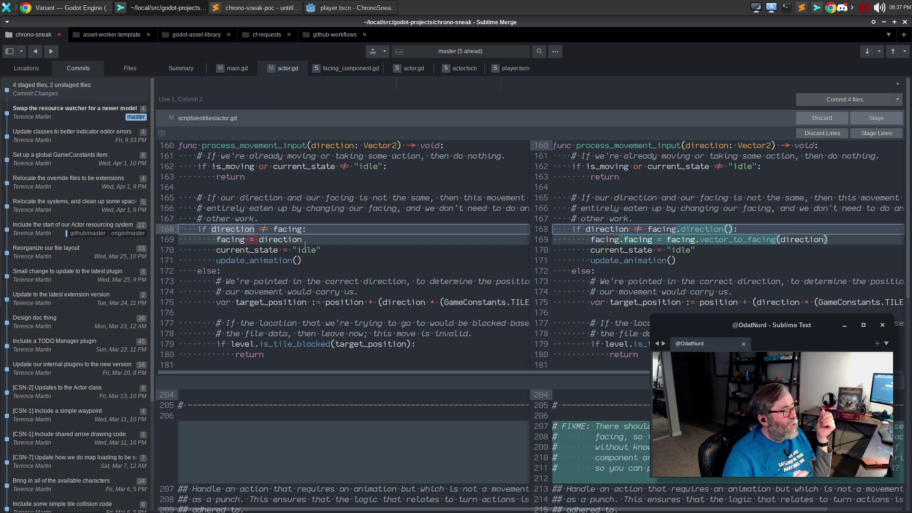
pyautogui.click(321, 263)
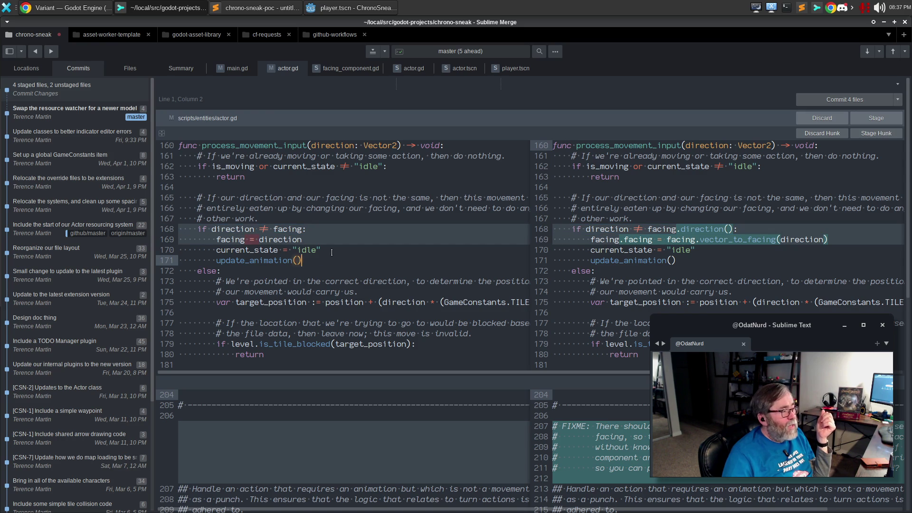
pyautogui.click(332, 253)
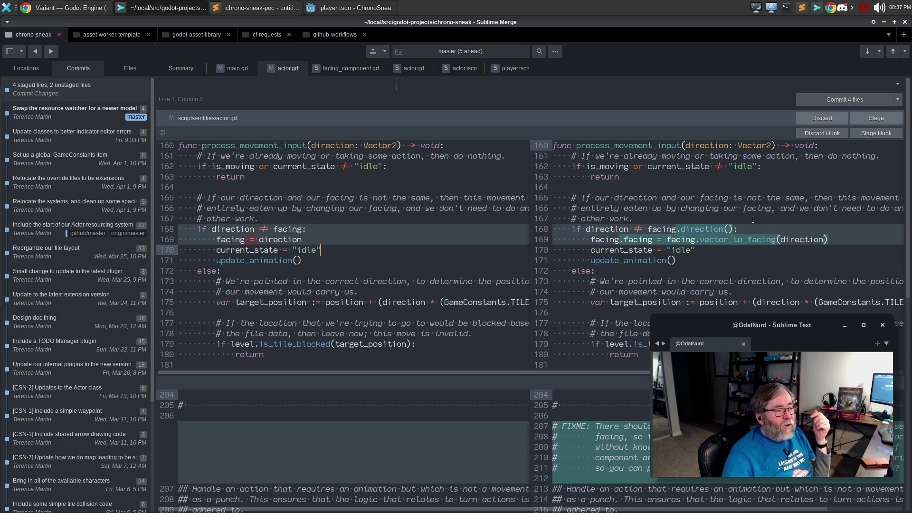
pyautogui.click(755, 228)
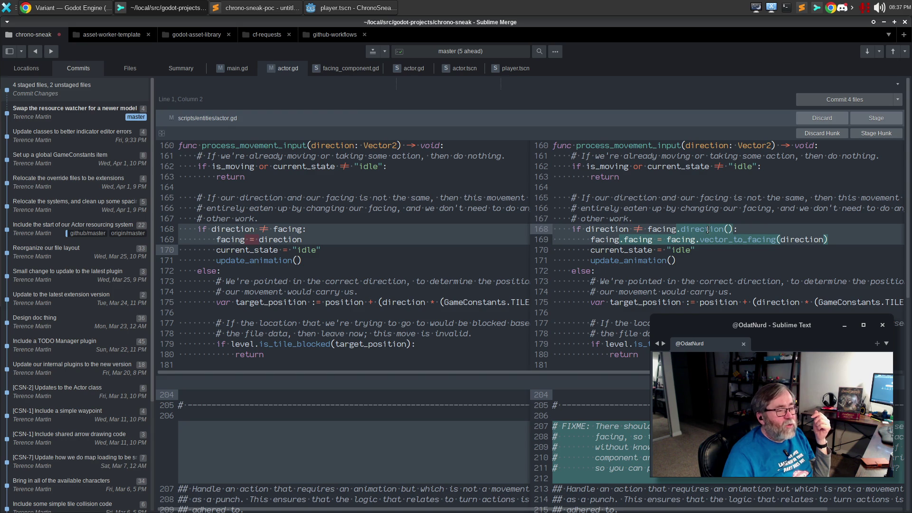
pyautogui.click(639, 240)
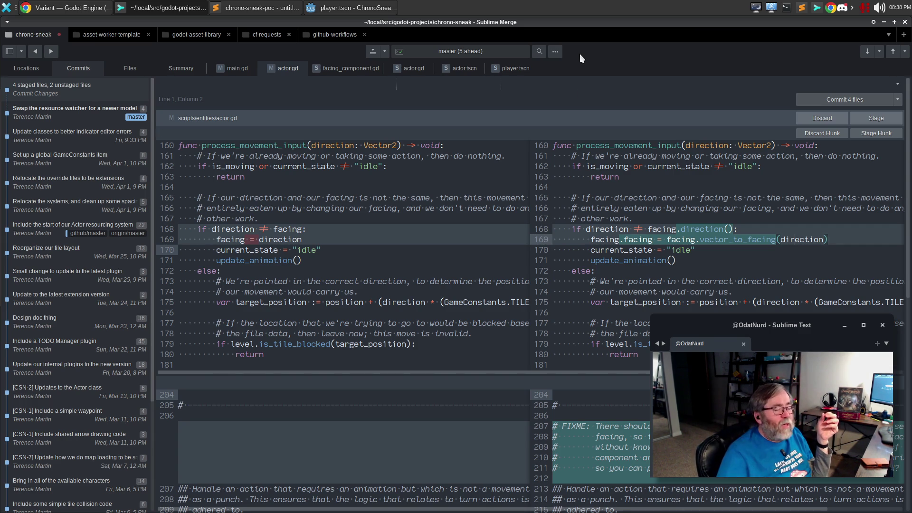
pyautogui.click(865, 133)
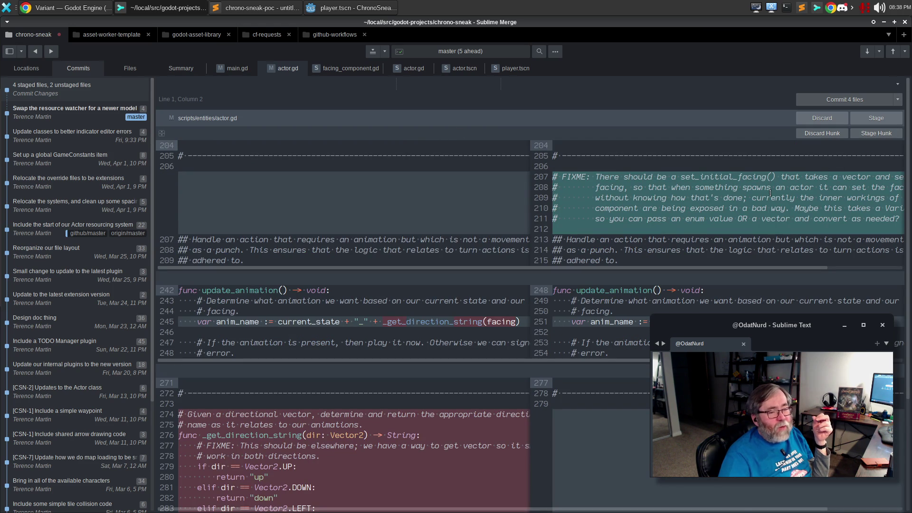
# Step: Stage the set_initial_facing FIXME, the update_animation direction-name change, and the _get_direction_string removal
pyautogui.click(861, 155)
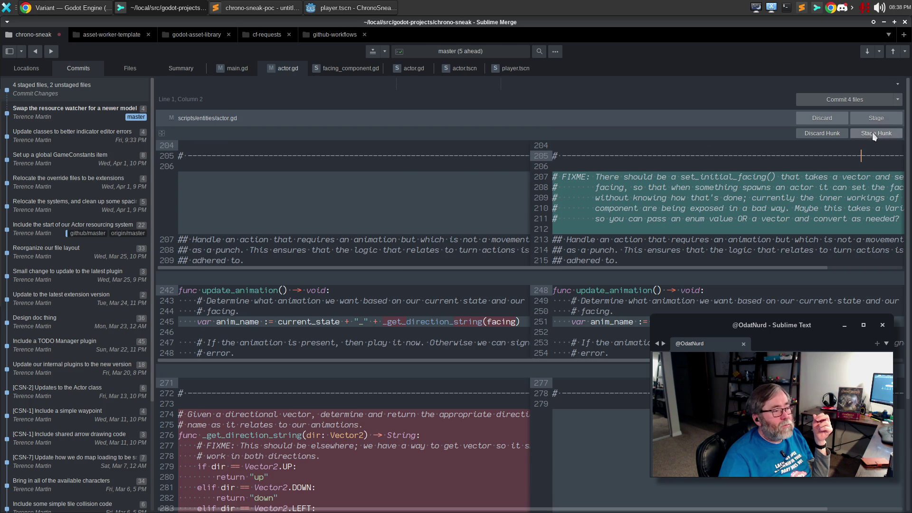
pyautogui.click(872, 133)
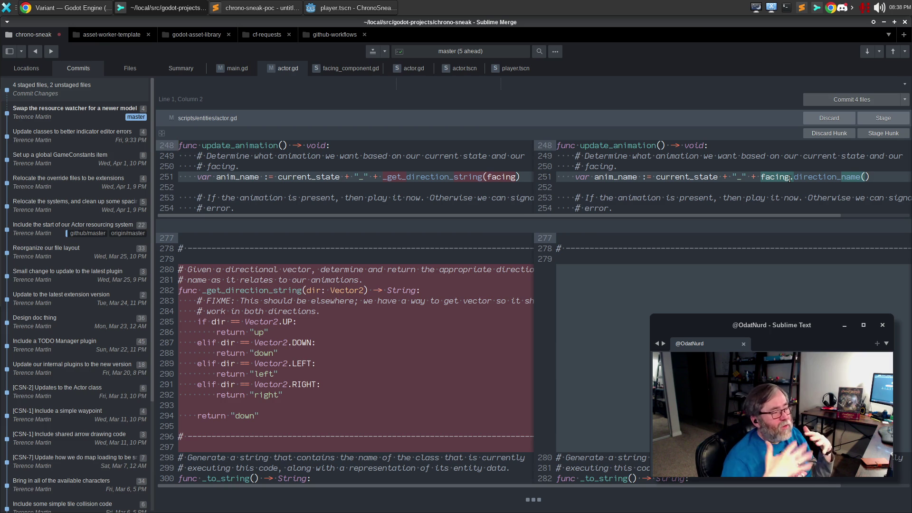
pyautogui.click(310, 322)
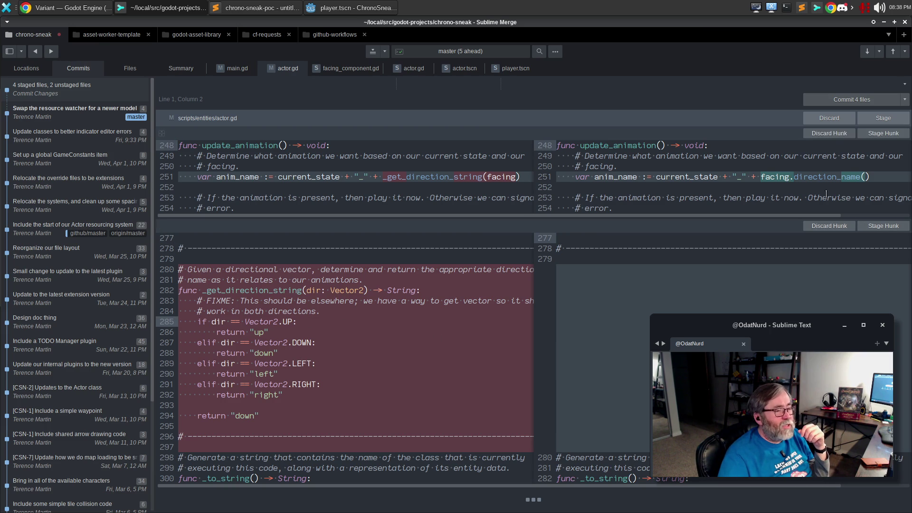
pyautogui.click(879, 134)
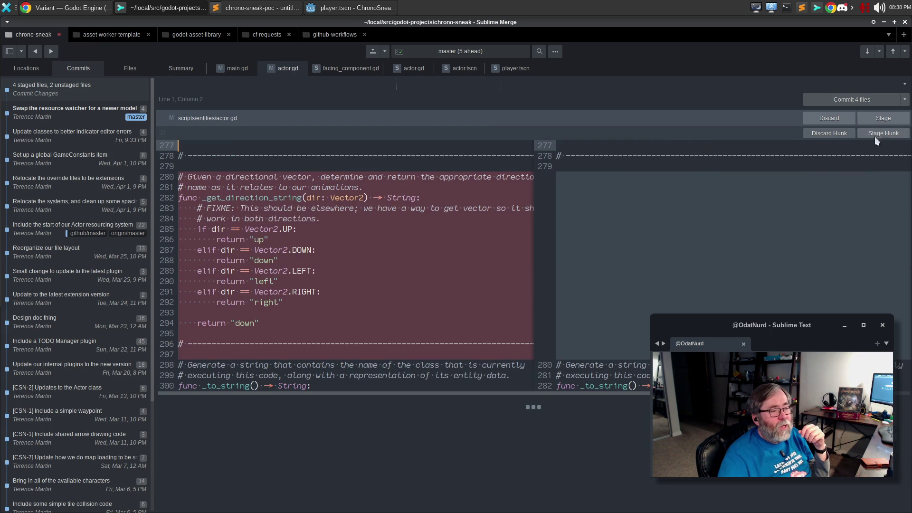
pyautogui.click(895, 135)
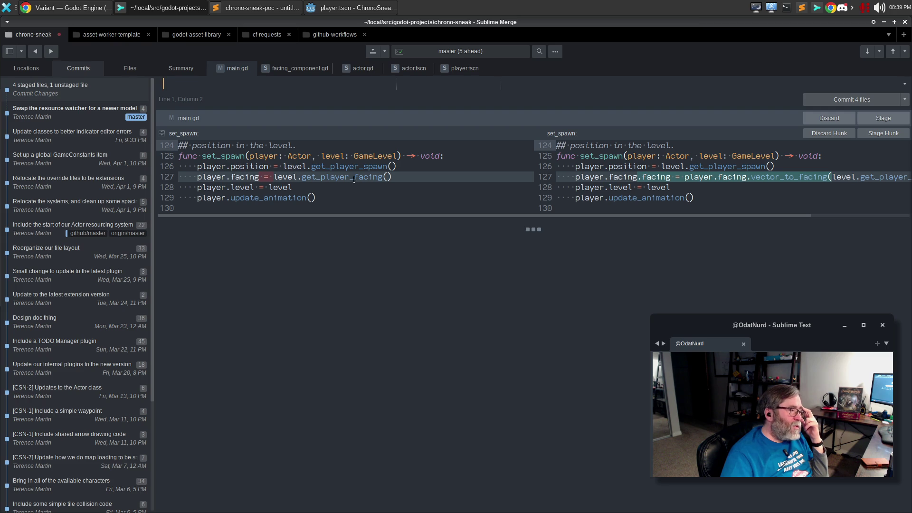
# Step: Inspect line 127 of the main.gd diff and stage its vector_to_facing player facing hunk
pyautogui.click(400, 179)
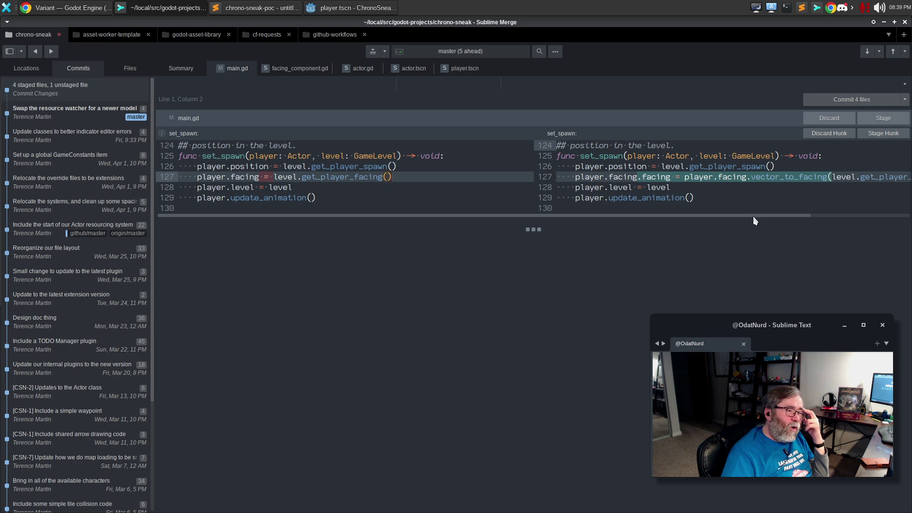
pyautogui.moveTo(752, 216); pyautogui.dragTo(888, 221)
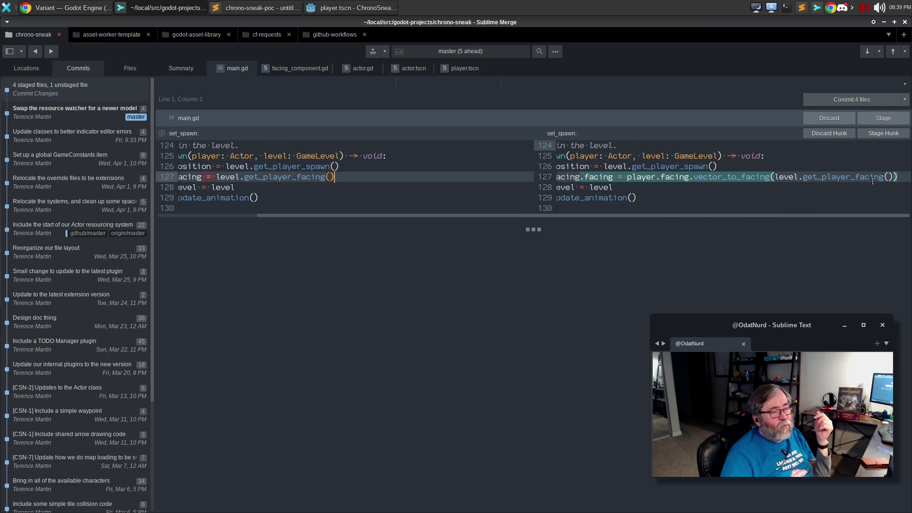
pyautogui.moveTo(739, 214); pyautogui.dragTo(546, 210)
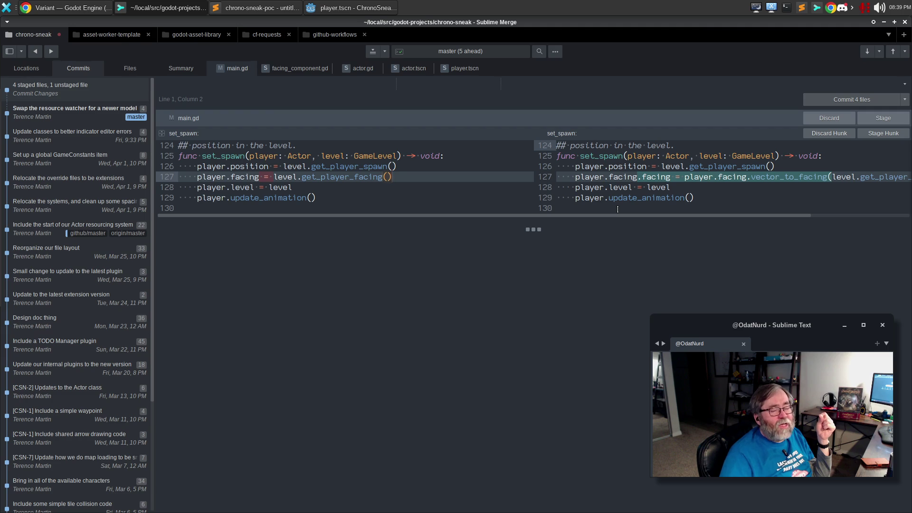
pyautogui.click(639, 176)
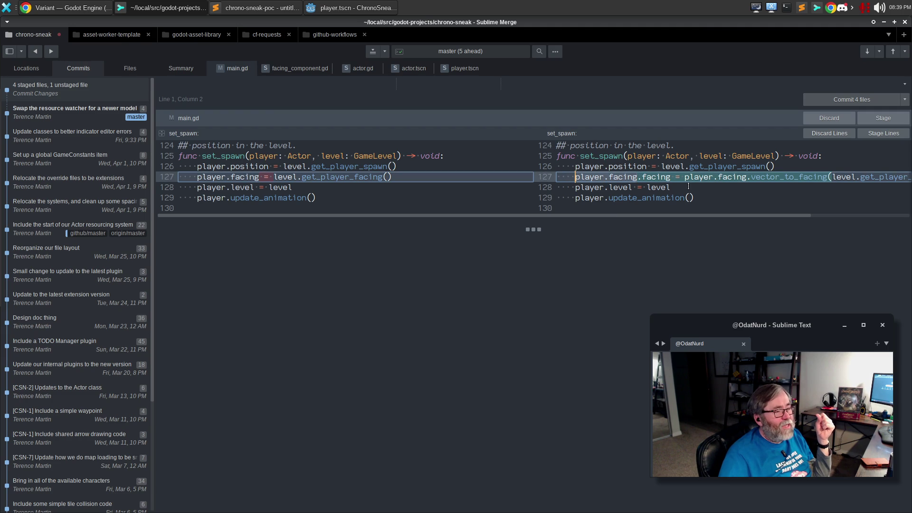
pyautogui.click(675, 175)
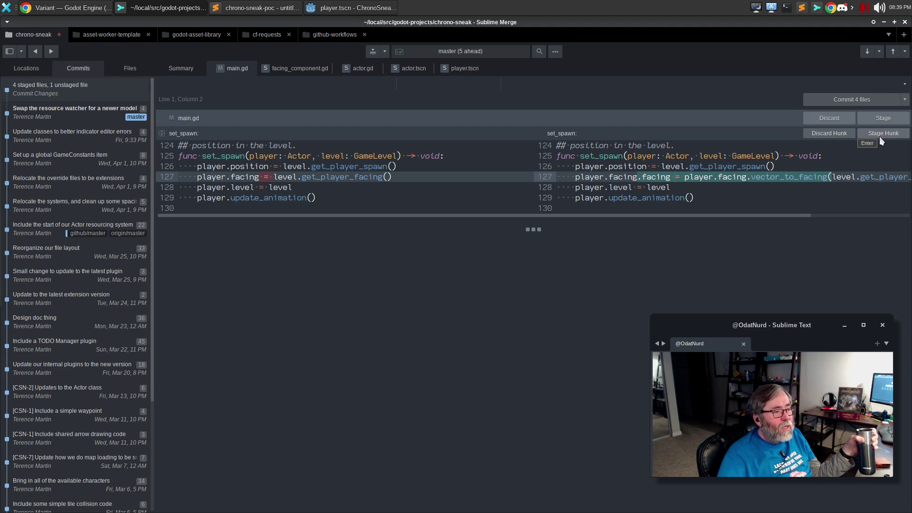
pyautogui.click(884, 120)
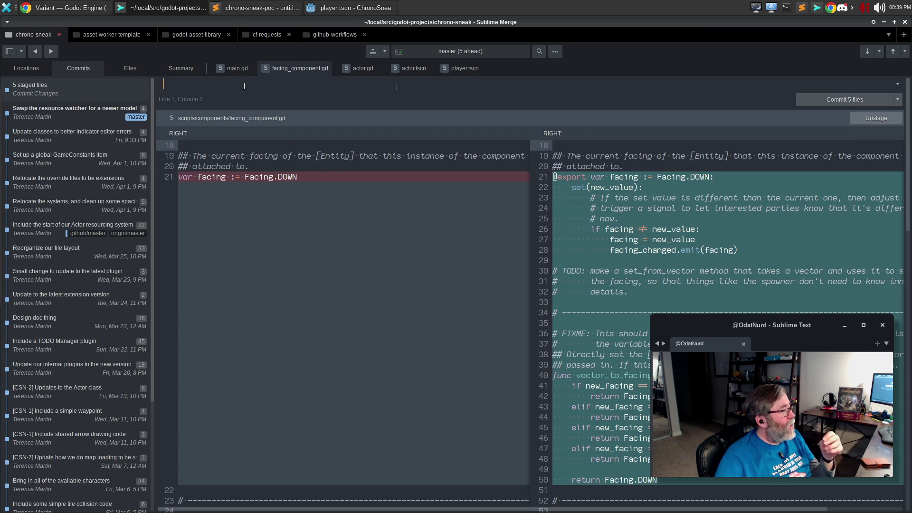
# Step: Enter the commit summary 'Implement a better version of FacingComponent'
pyautogui.write('Im')
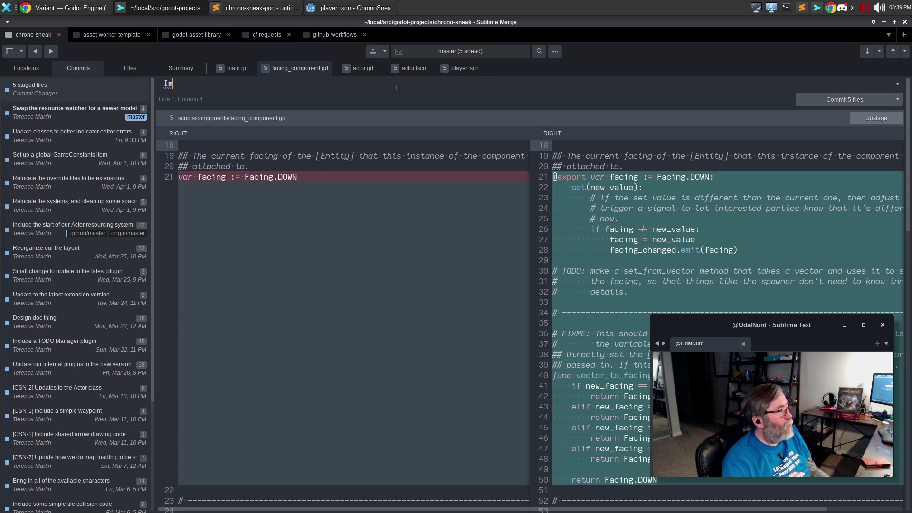
pyautogui.write('plement a bette')
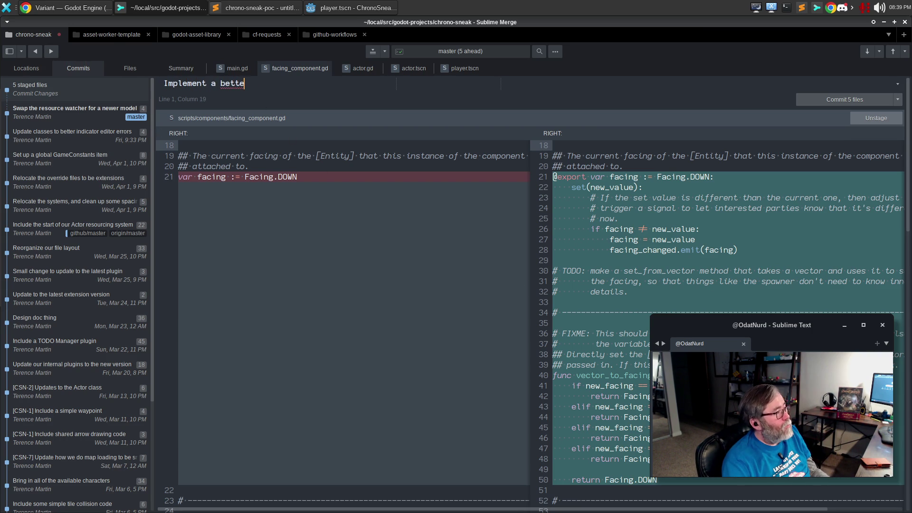
pyautogui.write('r version of f')
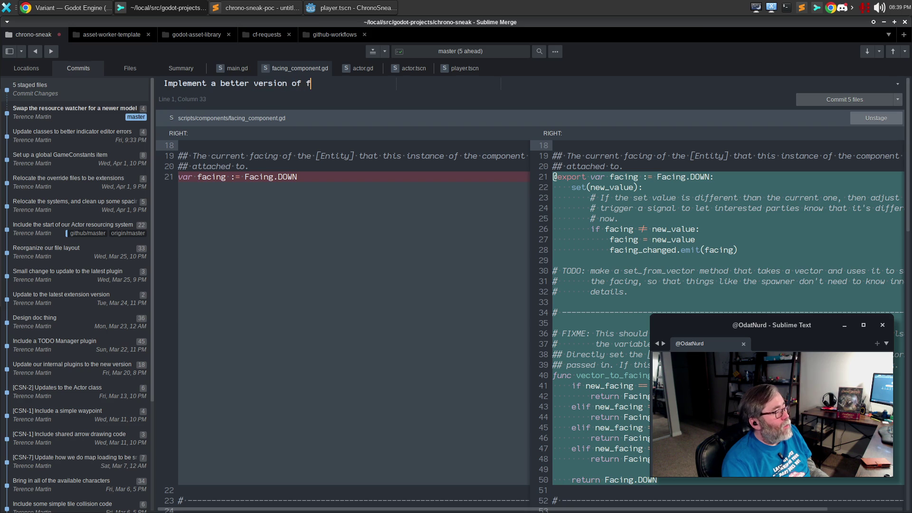
pyautogui.write('aciong')
pyautogui.hotkey('ctrl', 'BackSpace')
pyautogui.write('FacingC')
pyautogui.write('omponent')
pyautogui.press('Return')
pyautogui.press('Return')
# Step: Add a body describing the new FacingComponent and the updated Actor base, then commit
pyautogui.write('This implements a newe')
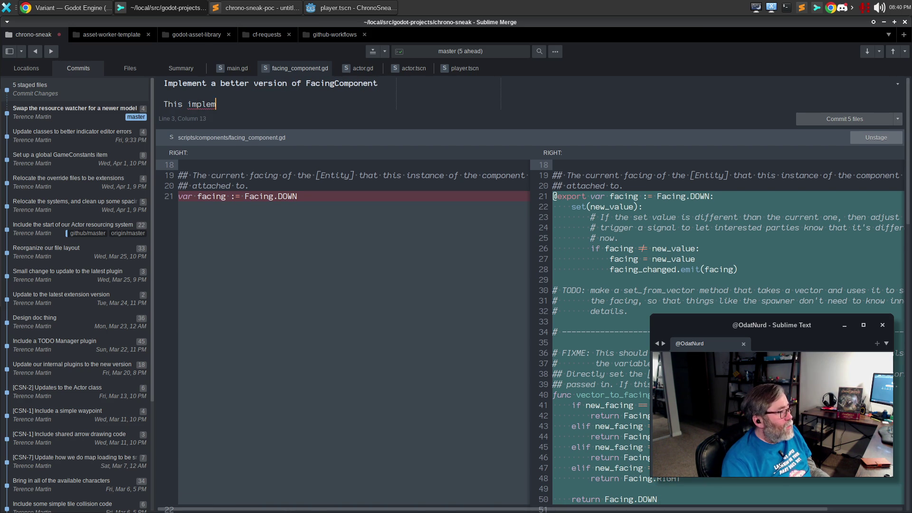
pyautogui.write('r, better v e')
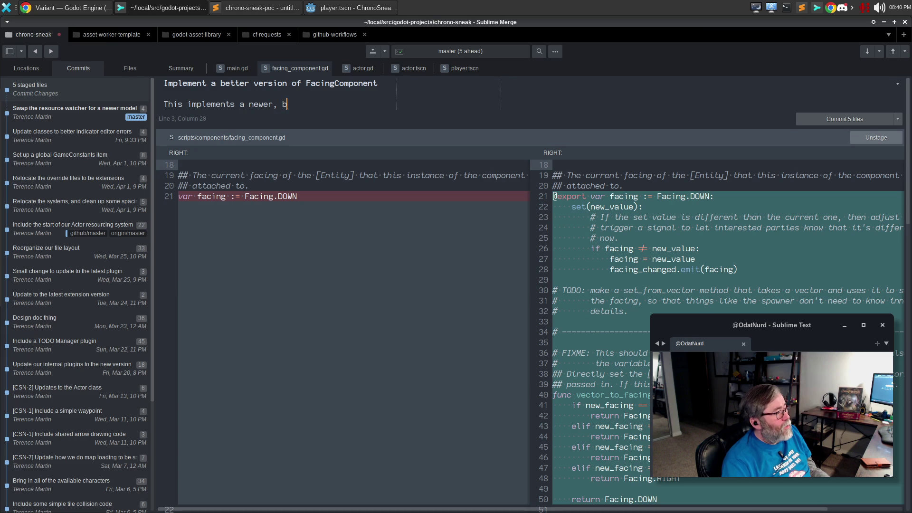
pyautogui.press('BackSpace')
pyautogui.press('BackSpace')
pyautogui.write('er')
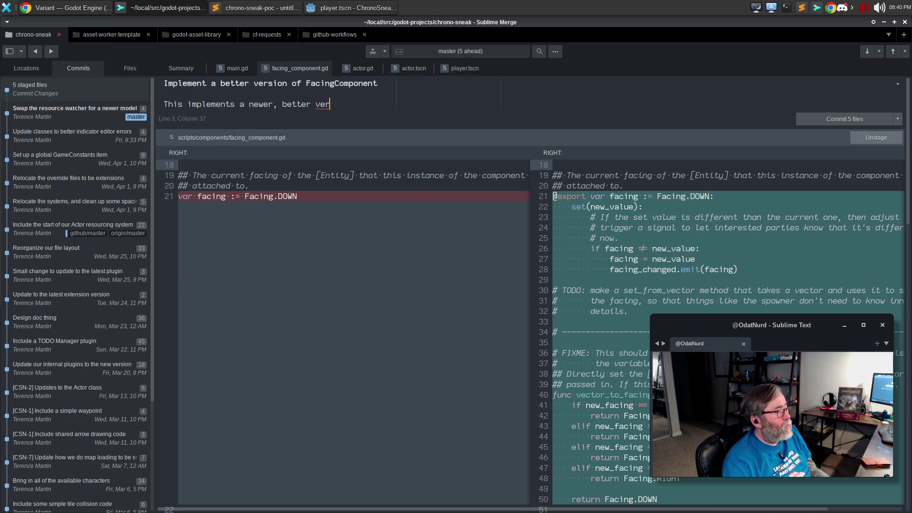
pyautogui.write('sion of Facin')
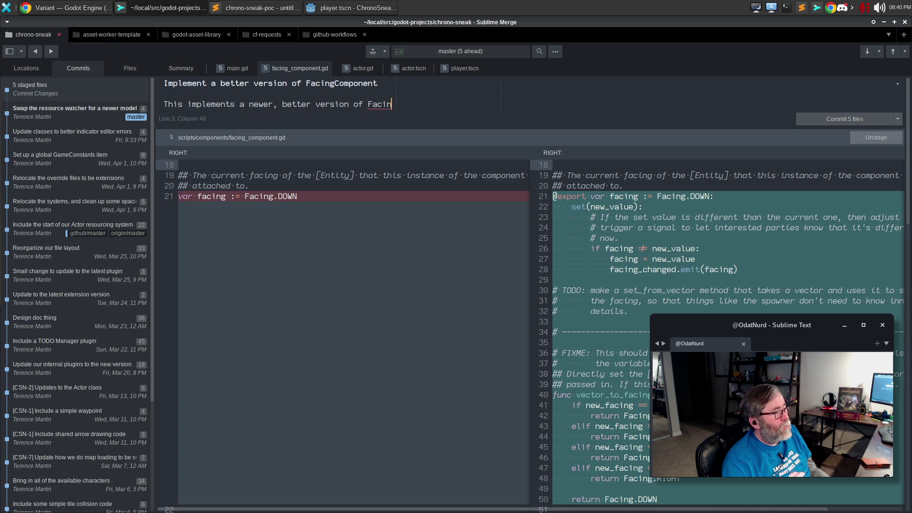
pyautogui.write('gComponent that actually')
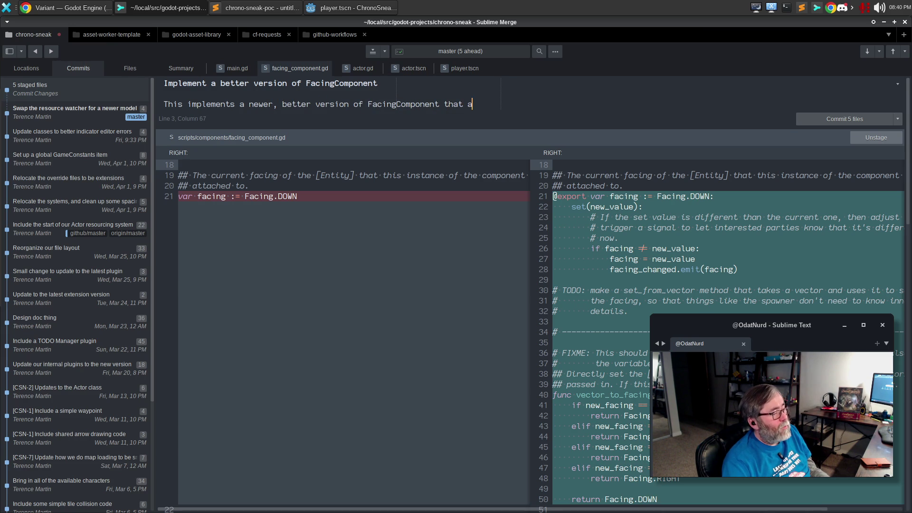
pyautogui.press('Return')
pyautogui.write('seems to ')
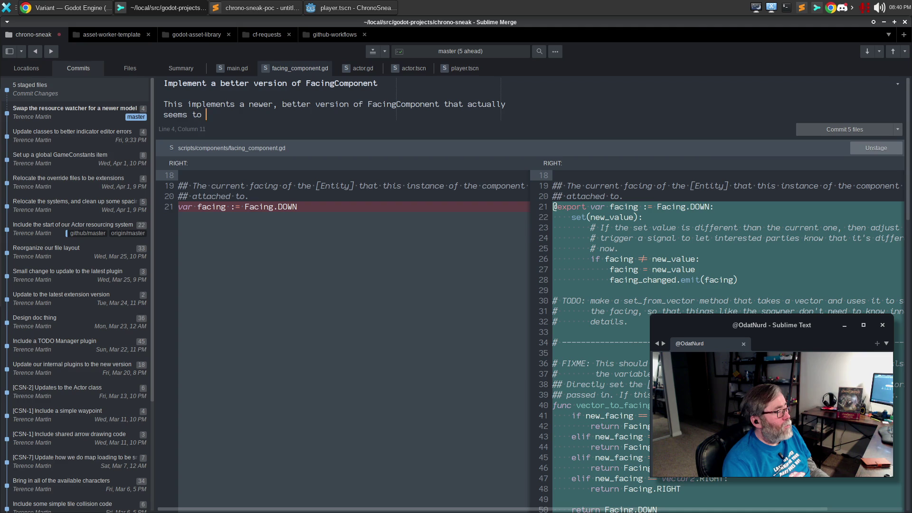
pyautogui.write('work. Full tes')
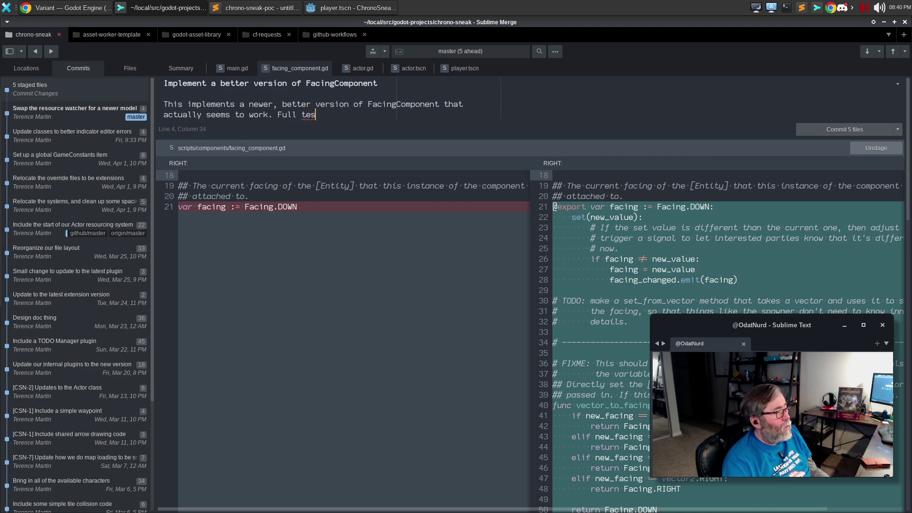
pyautogui.write('ting is not complete ')
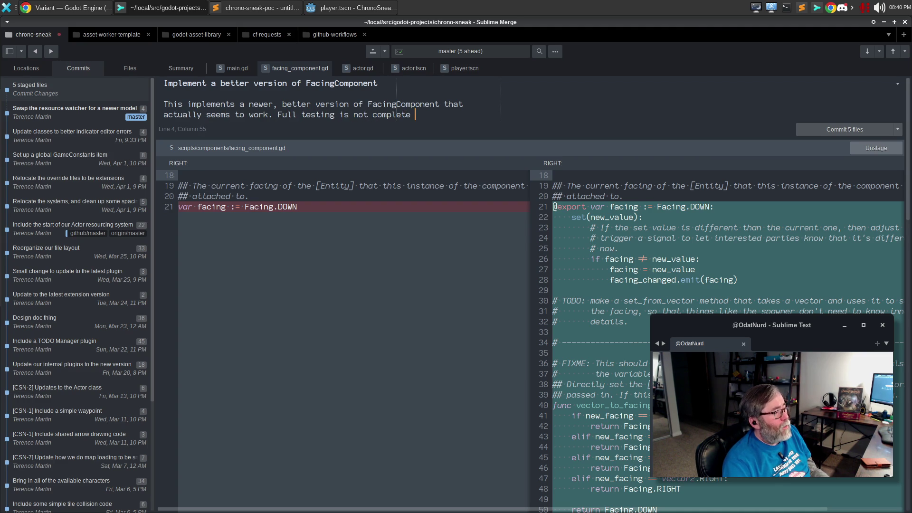
pyautogui.write('since we have not vet')
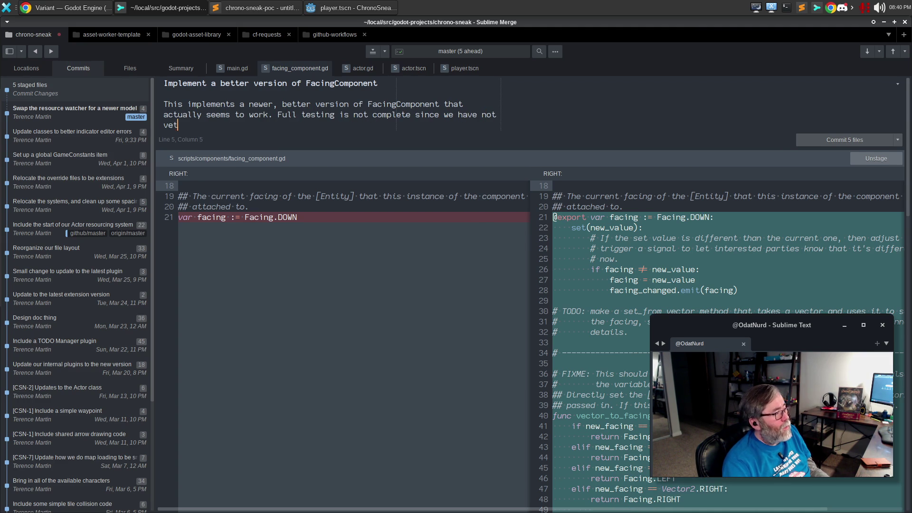
pyautogui.write('ted the signals y')
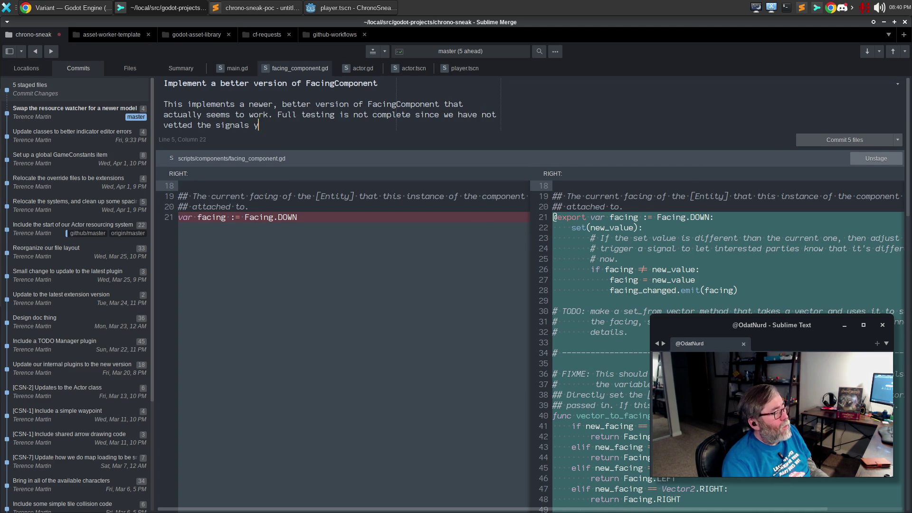
pyautogui.write('etand there ')
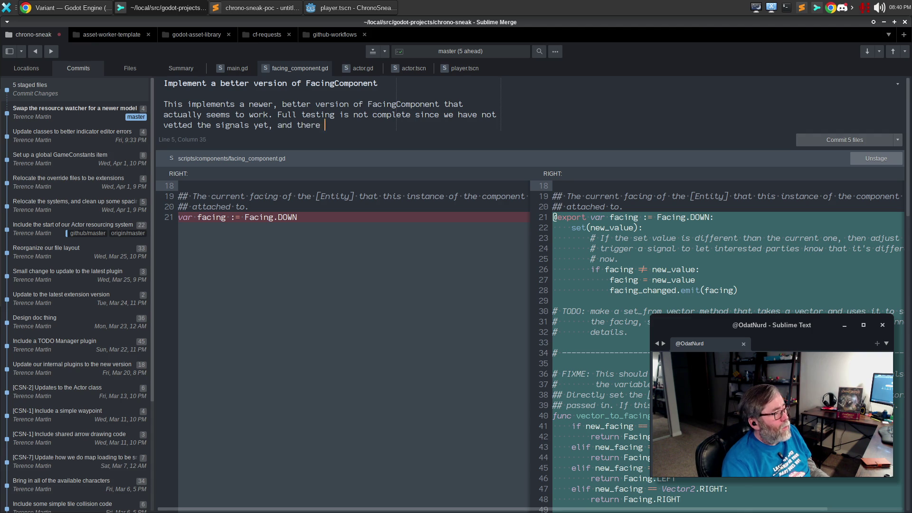
pyautogui.write('a few more ')
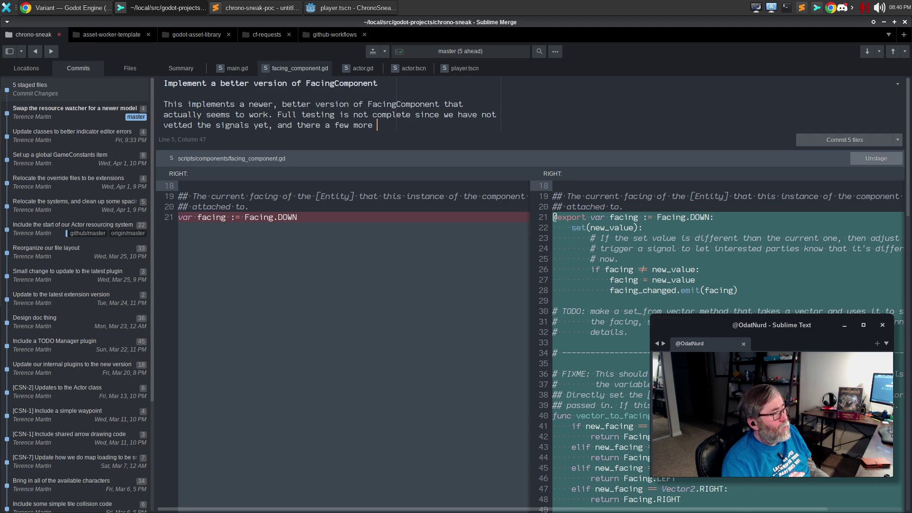
pyautogui.write('tweako make')
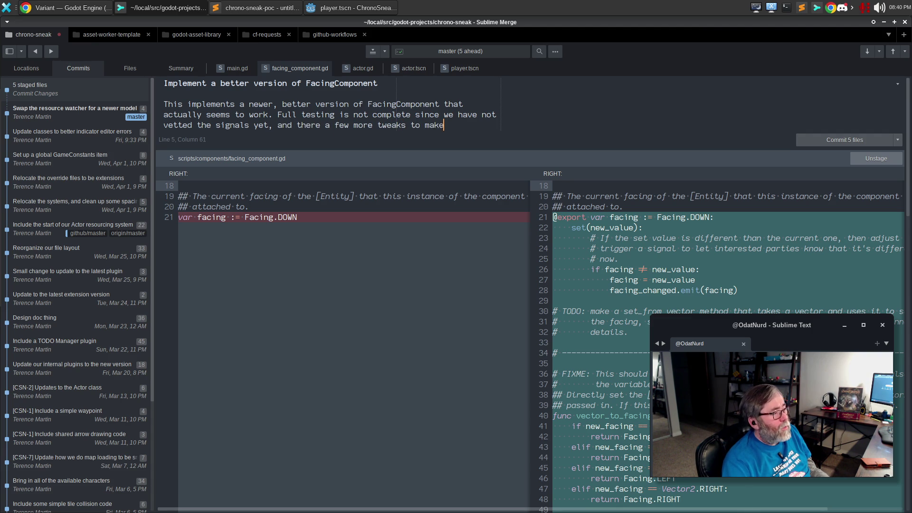
pyautogui.write(', but this is a good working base.')
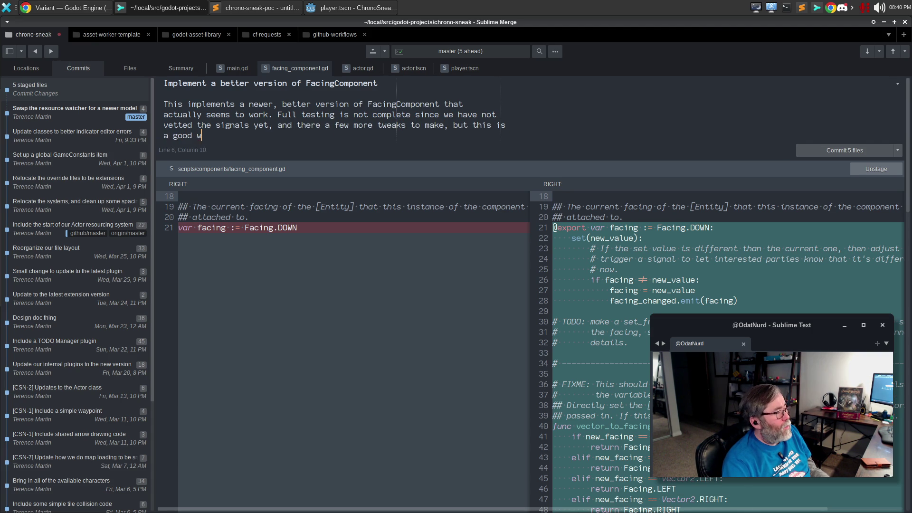
pyautogui.press('Return')
pyautogui.press('Return')
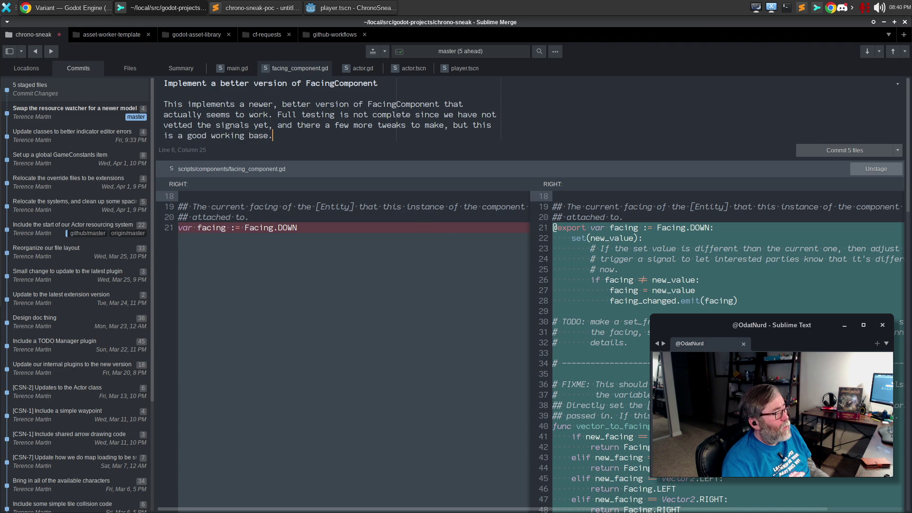
pyautogui.write('The acto')
pyautogui.press('BackSpace')
pyautogui.press('BackSpace')
pyautogui.press('BackSpace')
pyautogui.write('Actor base has been upd')
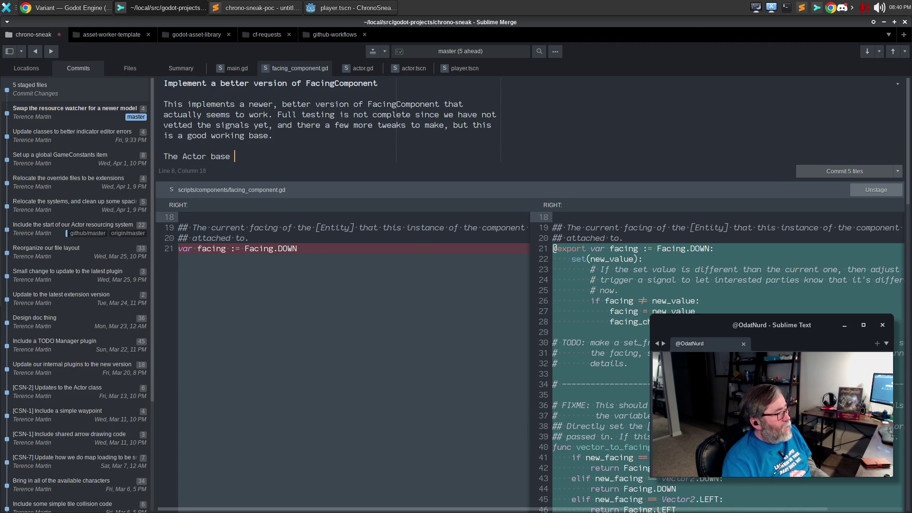
pyautogui.write('ated t')
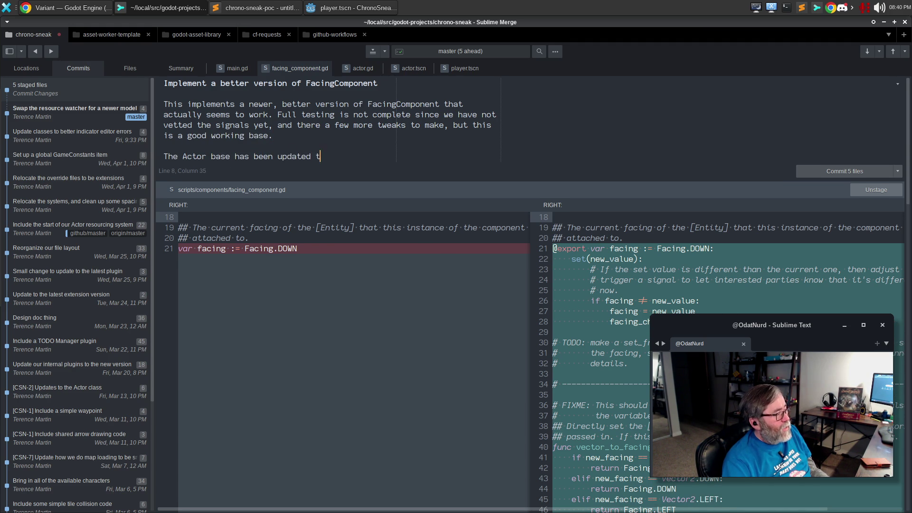
pyautogui.write('o utilize this fo')
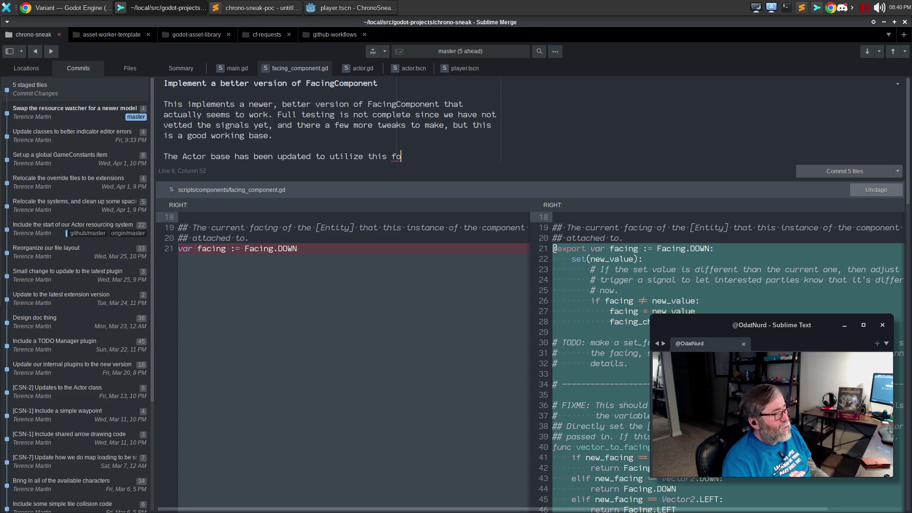
pyautogui.write('r its facing.')
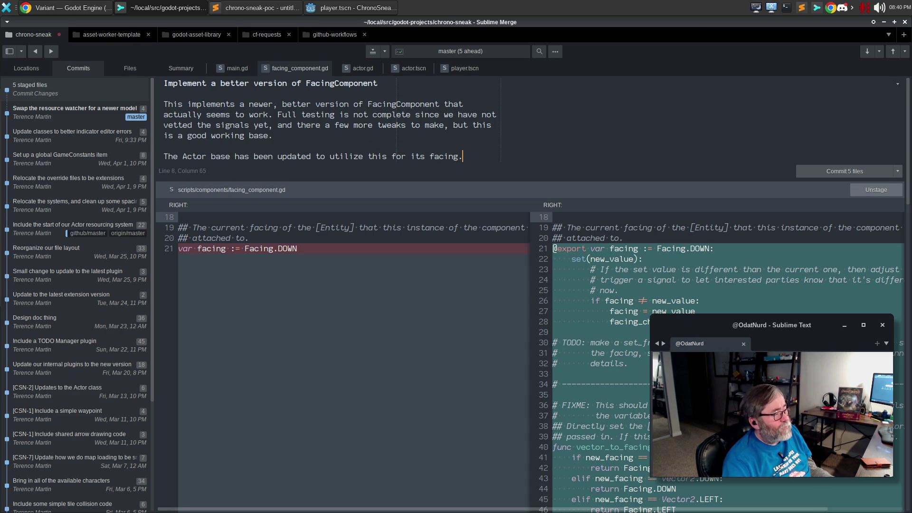
pyautogui.hotkey('ctrl', 'Return')
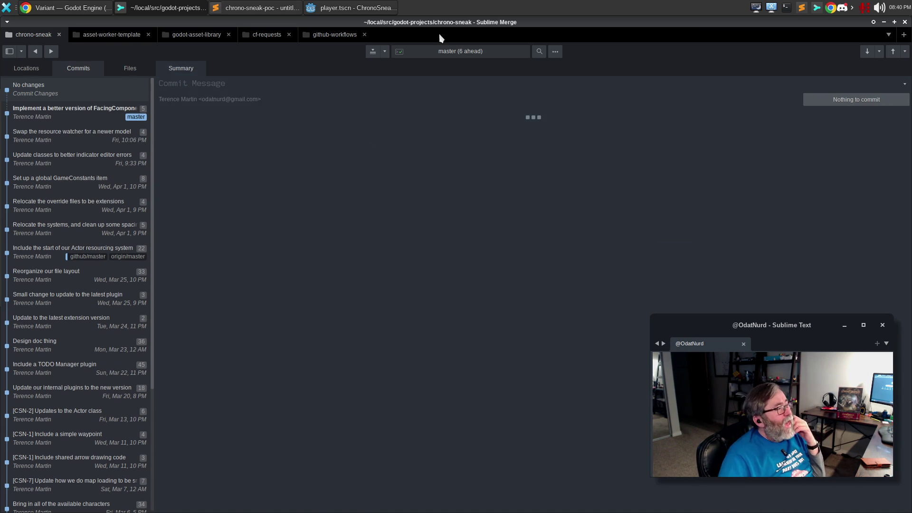
# Step: Back in Godot, clear the debugger errors and go to actor.gd's line-207 set_initial_facing FIXME from the Todo list
pyautogui.click(352, 7)
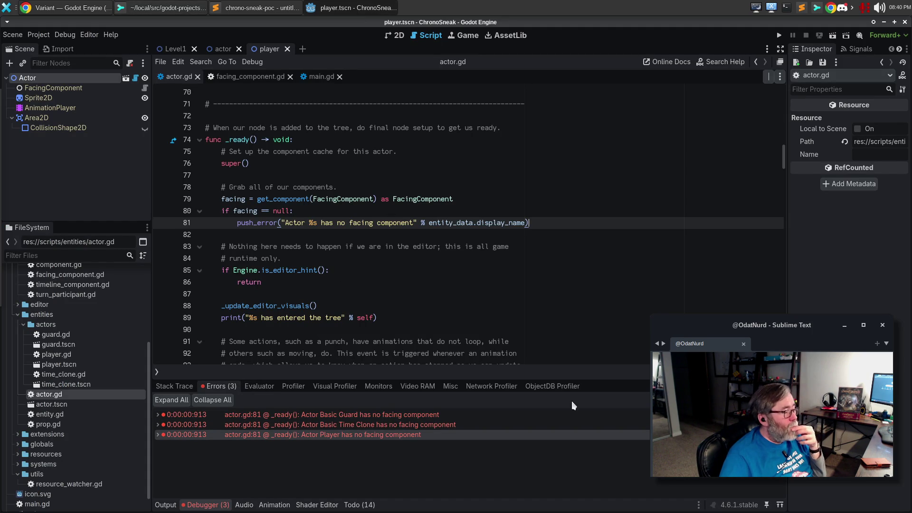
pyautogui.press('F5')
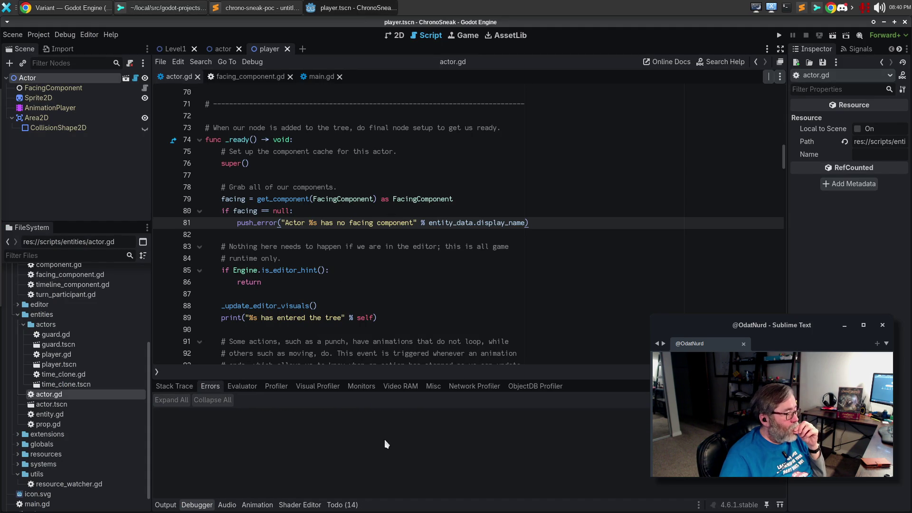
pyautogui.click(353, 507)
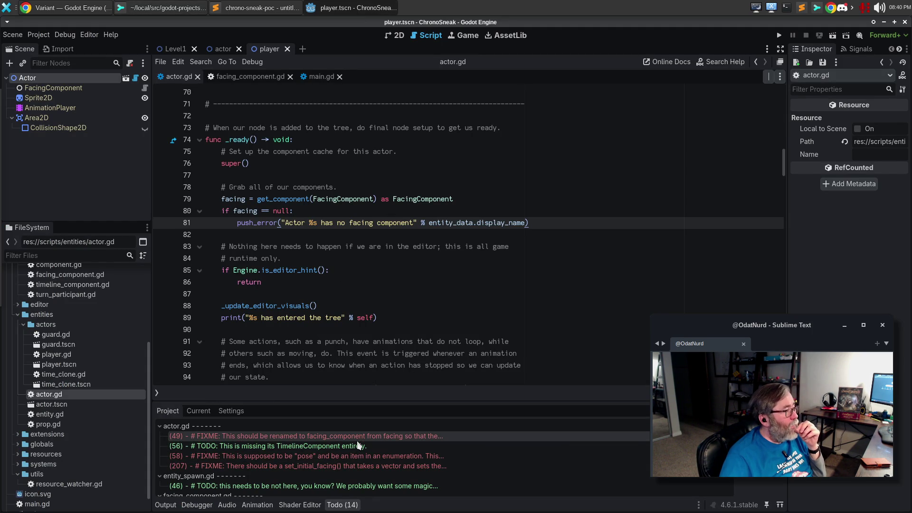
pyautogui.click(271, 435)
pyautogui.scroll(2, 450, 202)
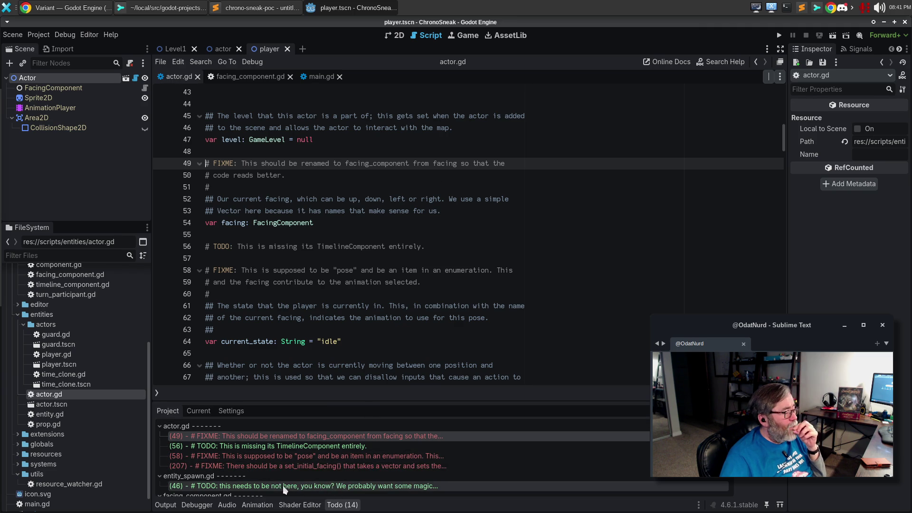
pyautogui.click(281, 466)
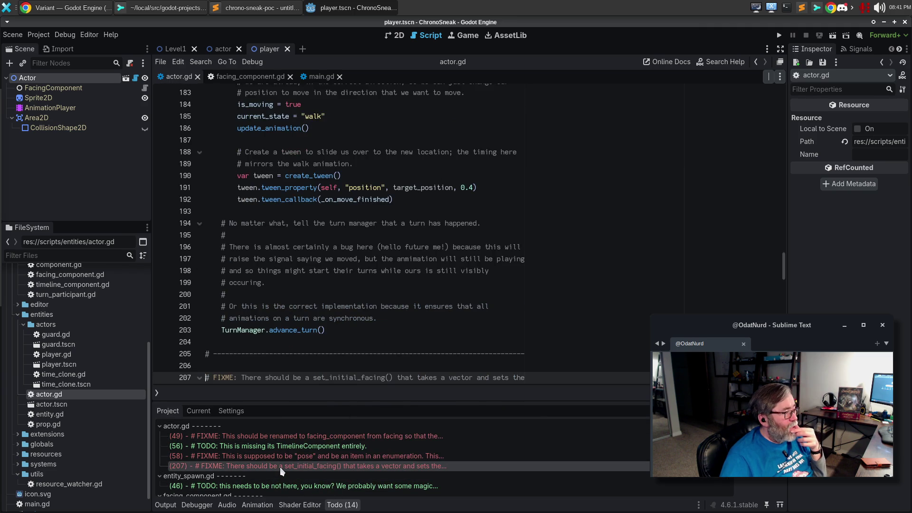
pyautogui.scroll(-6, 441, 335)
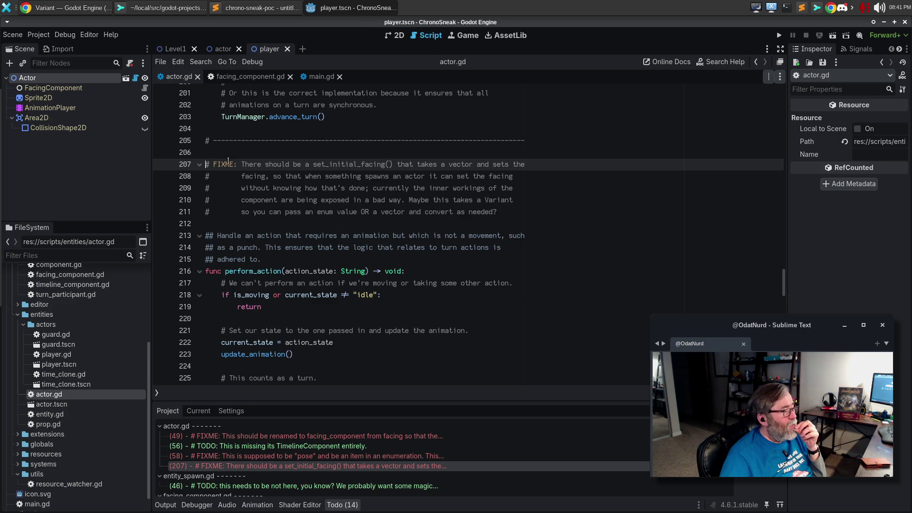
pyautogui.press('Up')
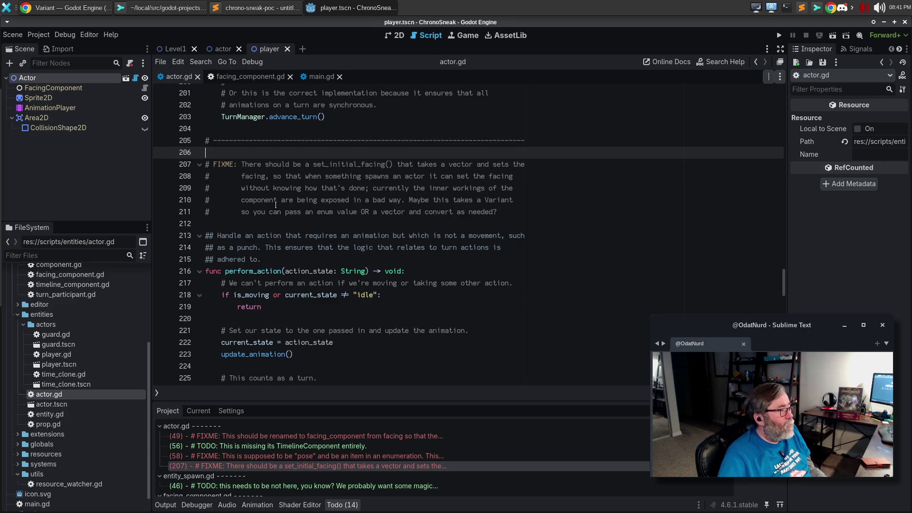
# Step: Add a set_initial_facing(new_facing: Vector2) stub with a pass body above the FIXME and save
pyautogui.press('Return')
pyautogui.press('Return')
pyautogui.press('Return')
pyautogui.hotkey('ctrl', 'v')
pyautogui.press('Up')
pyautogui.press('Up')
pyautogui.press('Down')
pyautogui.write('fun')
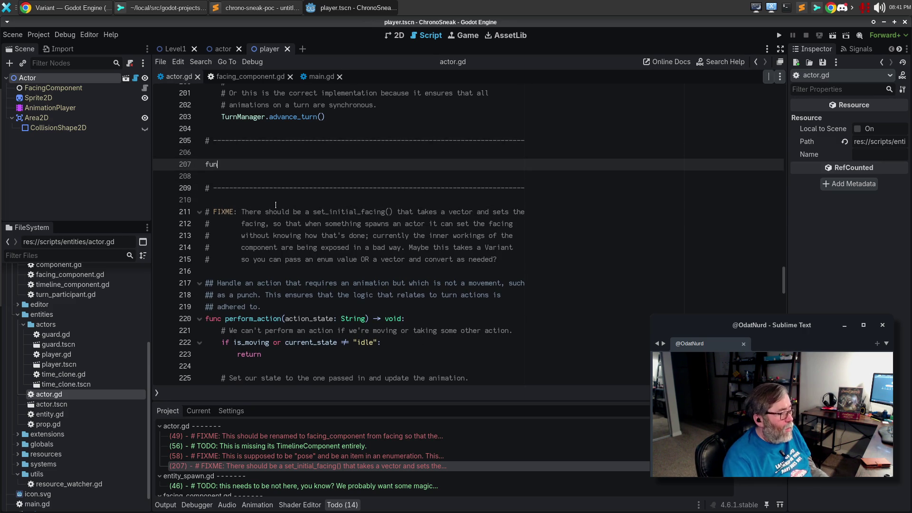
pyautogui.press('BackSpace')
pyautogui.press('BackSpace')
pyautogui.press('BackSpace')
pyautogui.write('t_initial_facing(')
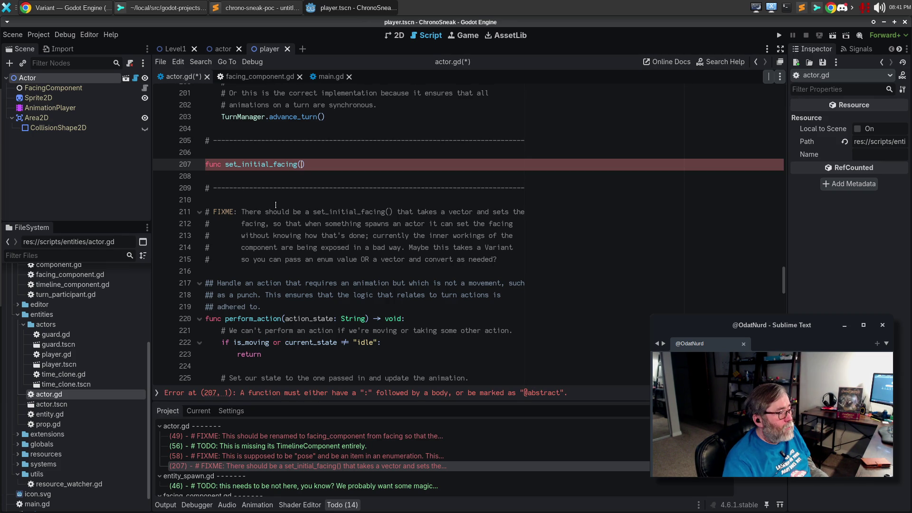
pyautogui.write('ctor2')
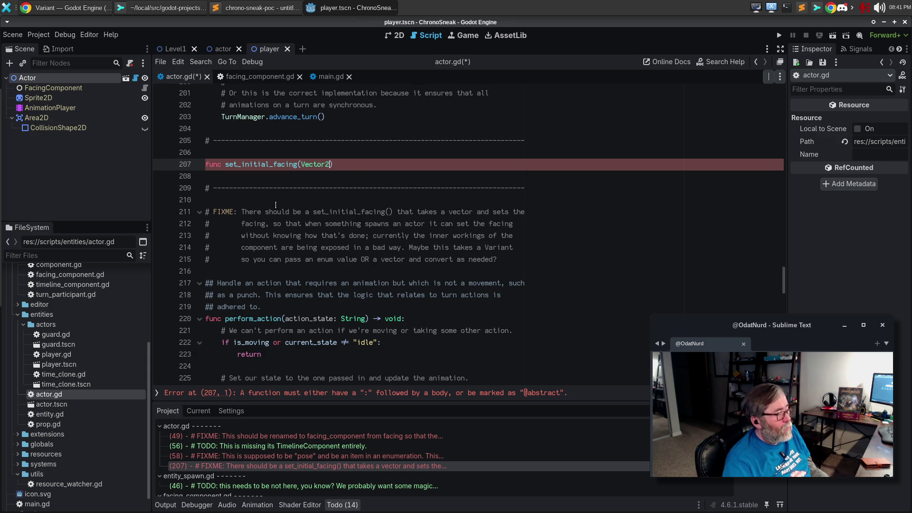
pyautogui.write('fa')
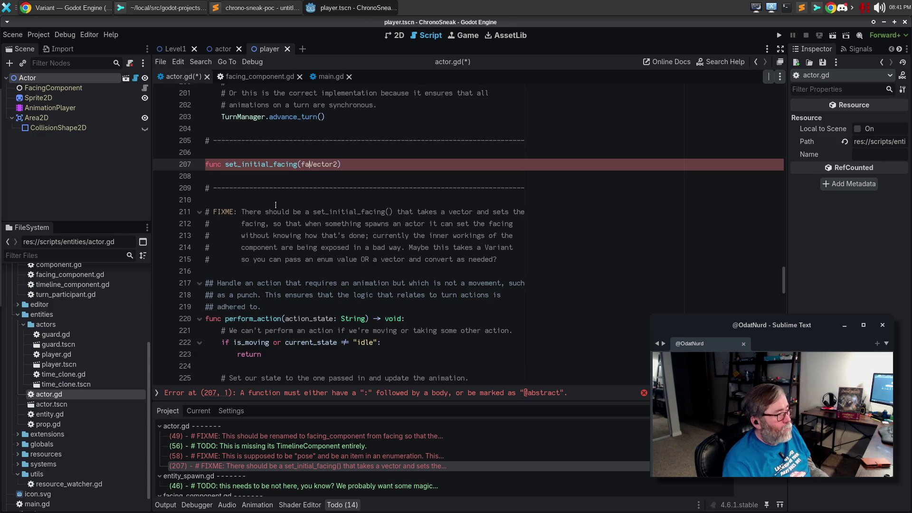
pyautogui.press('BackSpace')
pyautogui.press('BackSpace')
pyautogui.write('new_facing:')
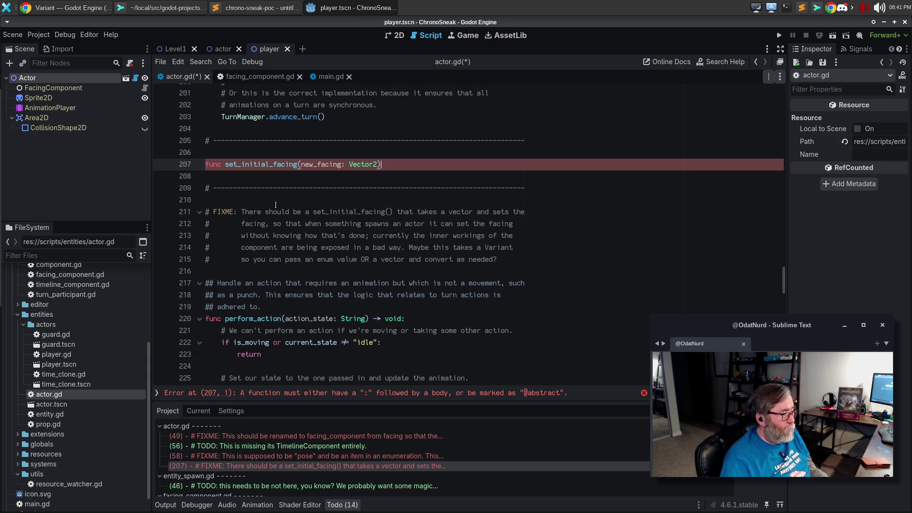
pyautogui.write(' d:')
pyautogui.press('Return')
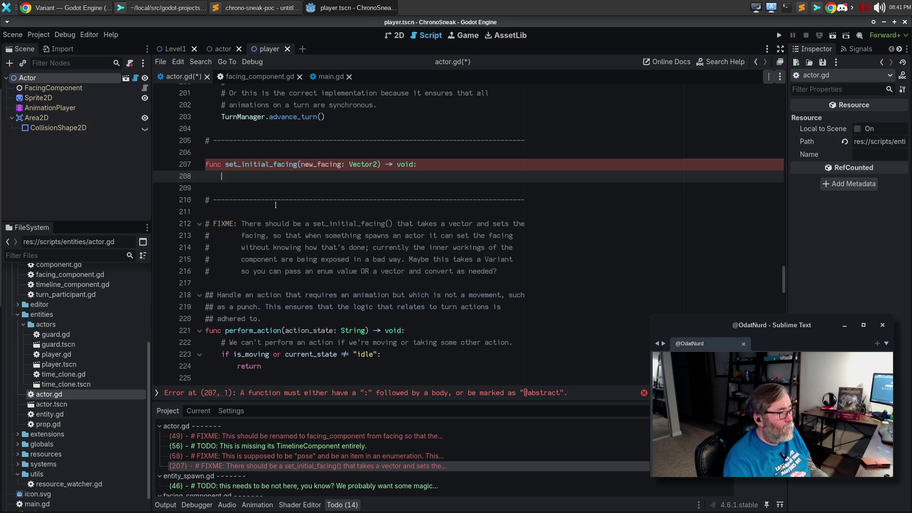
pyautogui.write('pass')
pyautogui.hotkey('ctrl', 's')
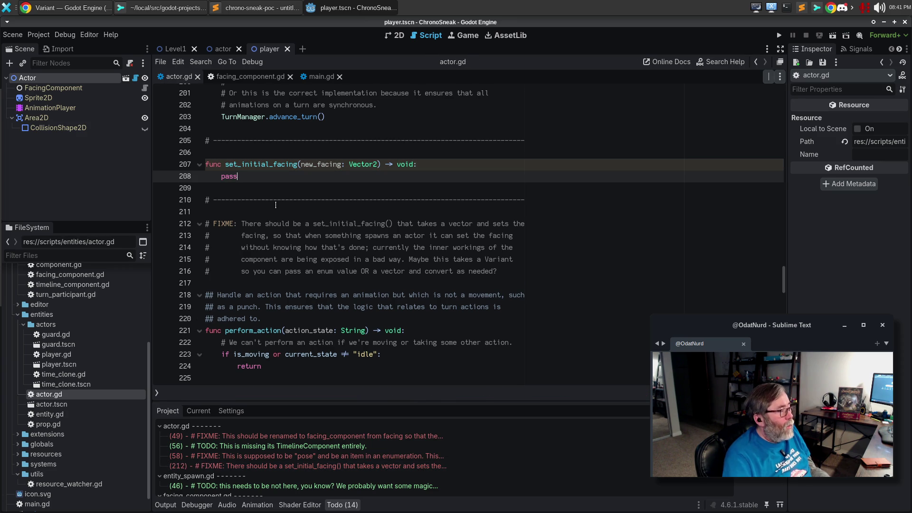
# Step: Begin the body with 'facing.facing = facing.' and check facing_component.gd's methods
pyautogui.press('Up')
pyautogui.press('End')
pyautogui.press('Return')
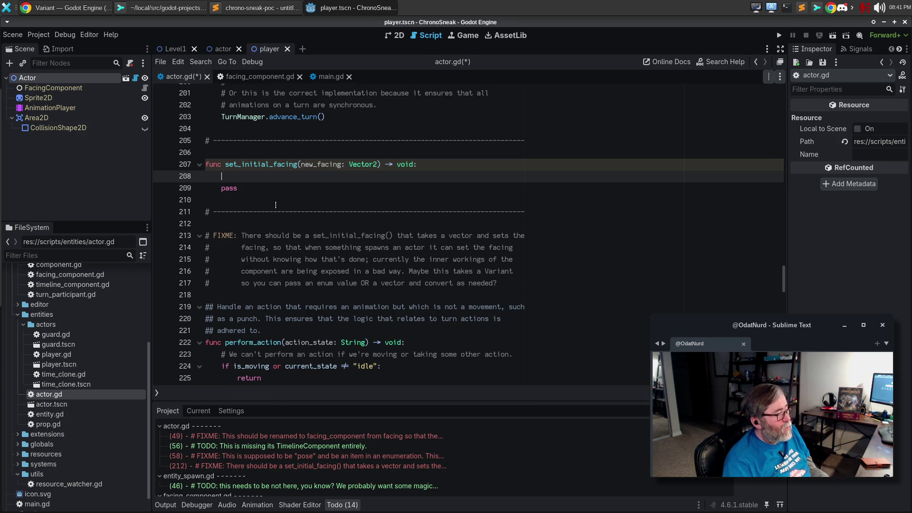
pyautogui.write('facing.facing =')
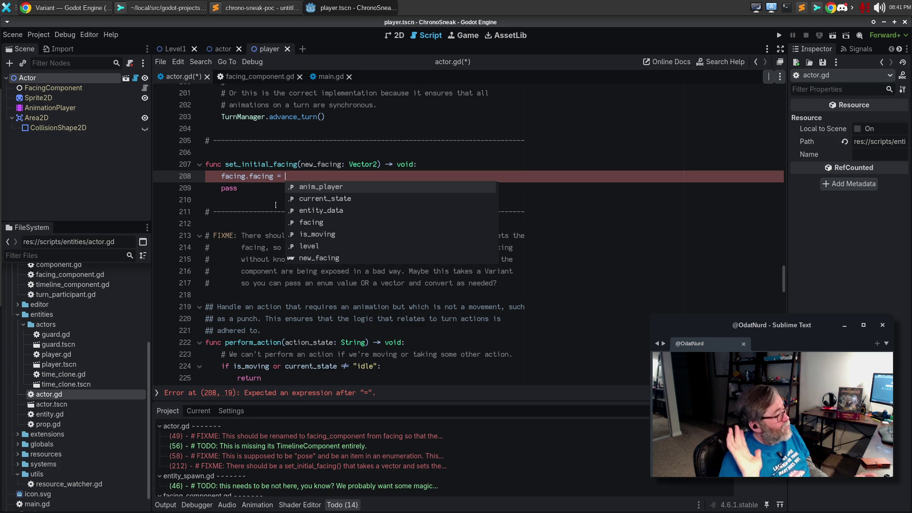
pyautogui.write('facing')
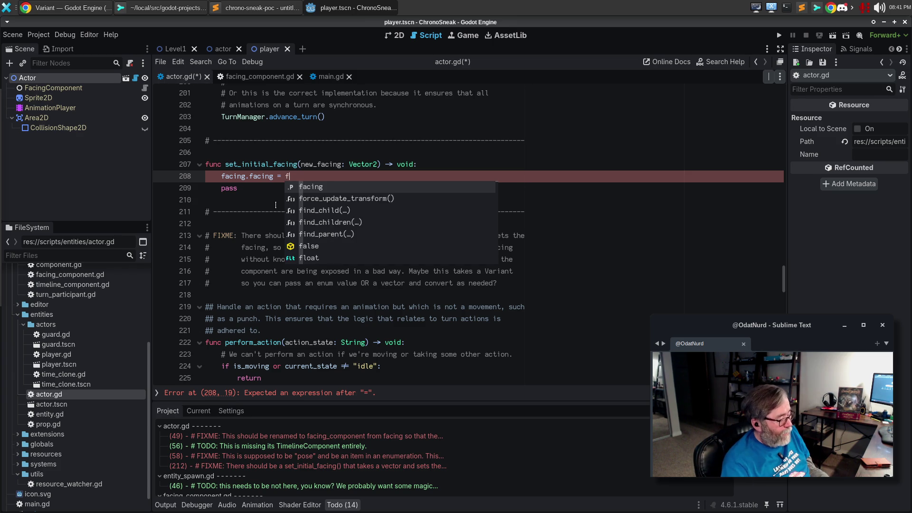
pyautogui.write('.f')
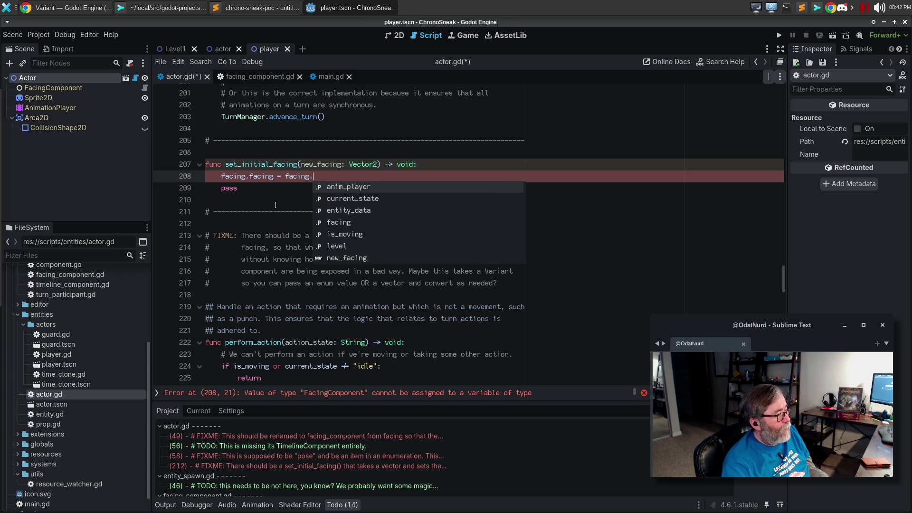
pyautogui.write('rom')
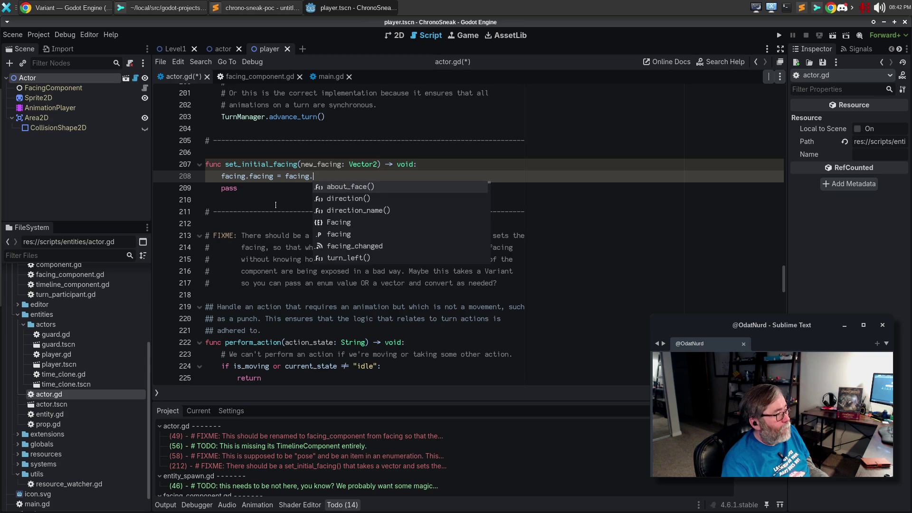
pyautogui.press('BackSpace')
pyautogui.press('BackSpace')
pyautogui.press('BackSpace')
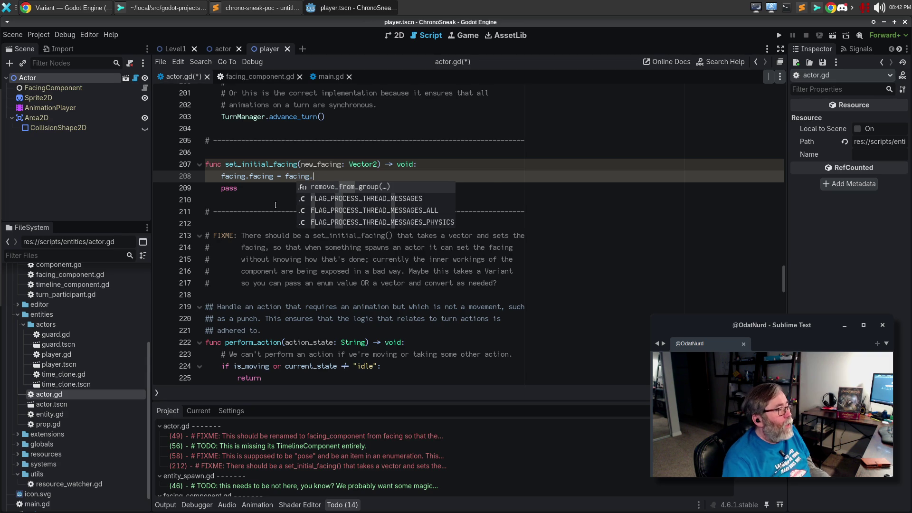
pyautogui.click(240, 79)
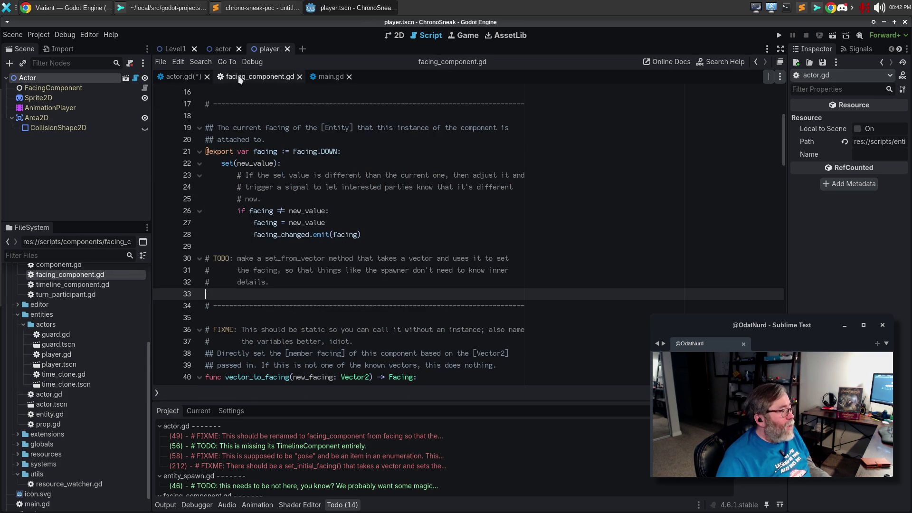
# Step: Complete the line as facing.facing = facing.vector_to_facing(new_facing) and delete the pass line
pyautogui.hotkey('ctrl', 'alt', 'f')
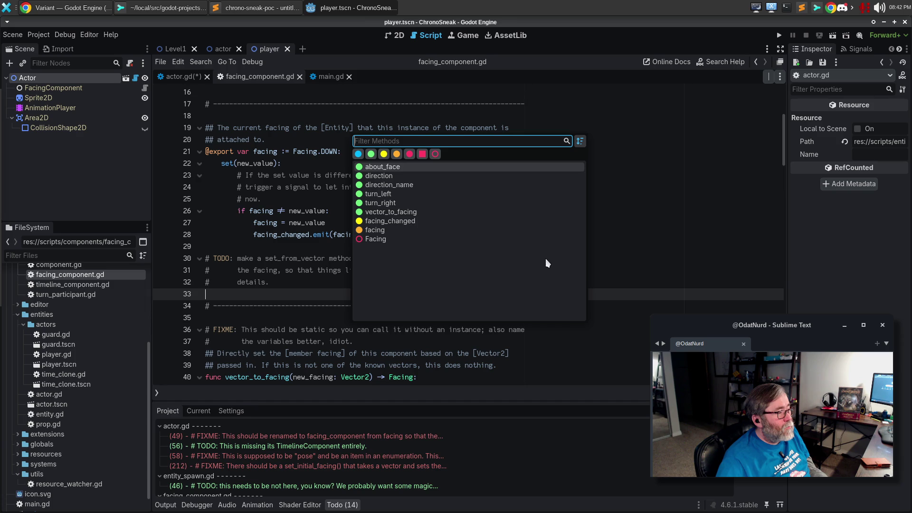
pyautogui.click(425, 213)
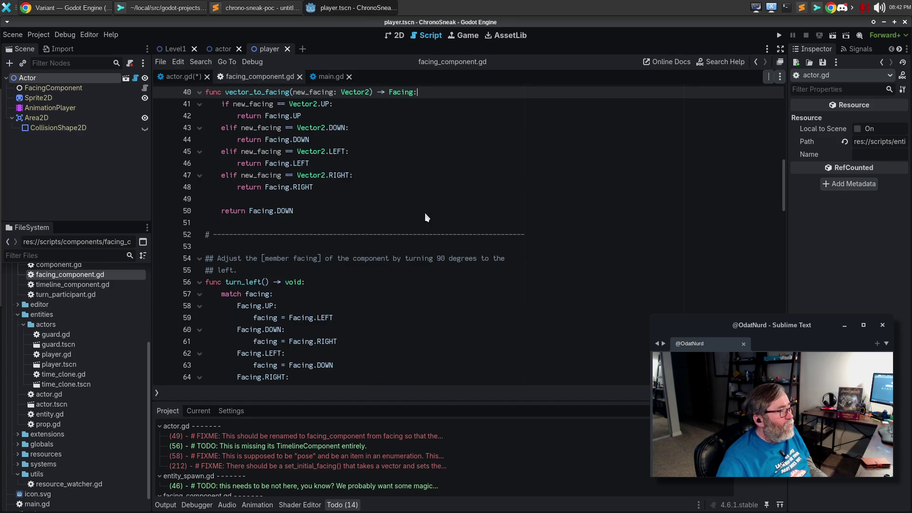
pyautogui.click(198, 80)
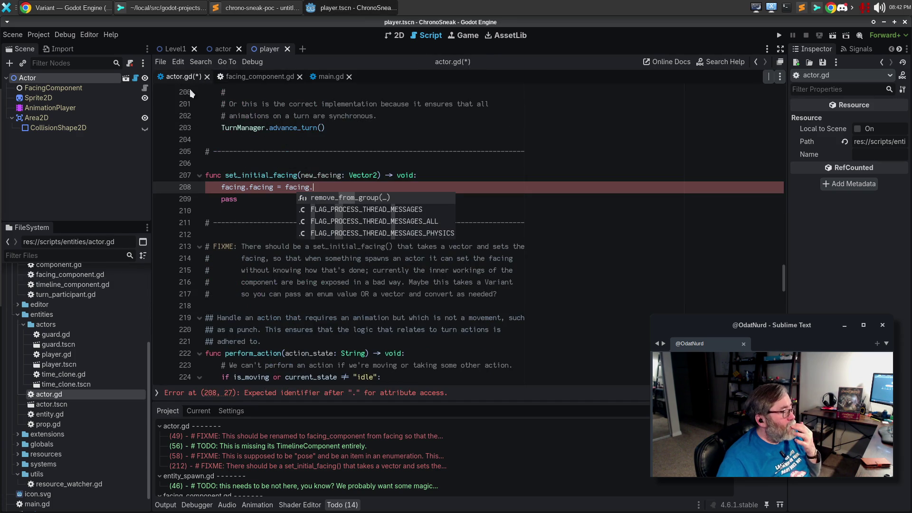
pyautogui.write('vector')
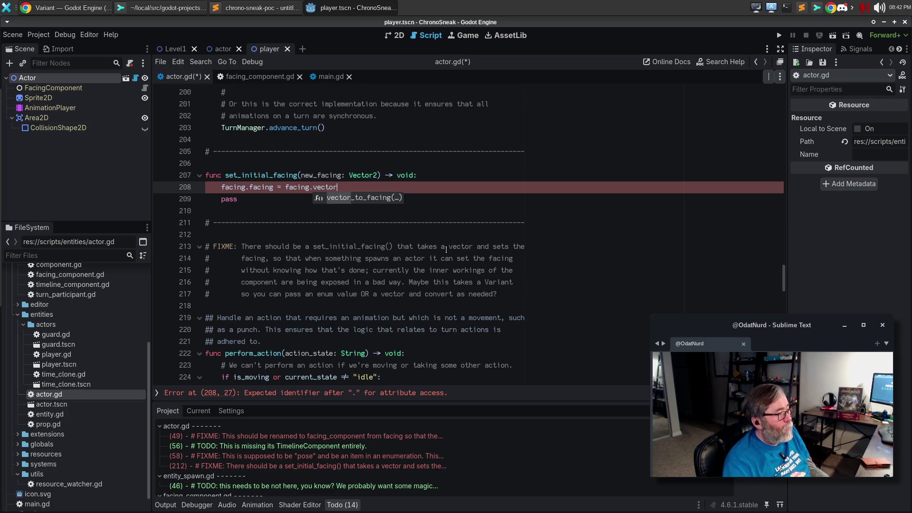
pyautogui.press('Return')
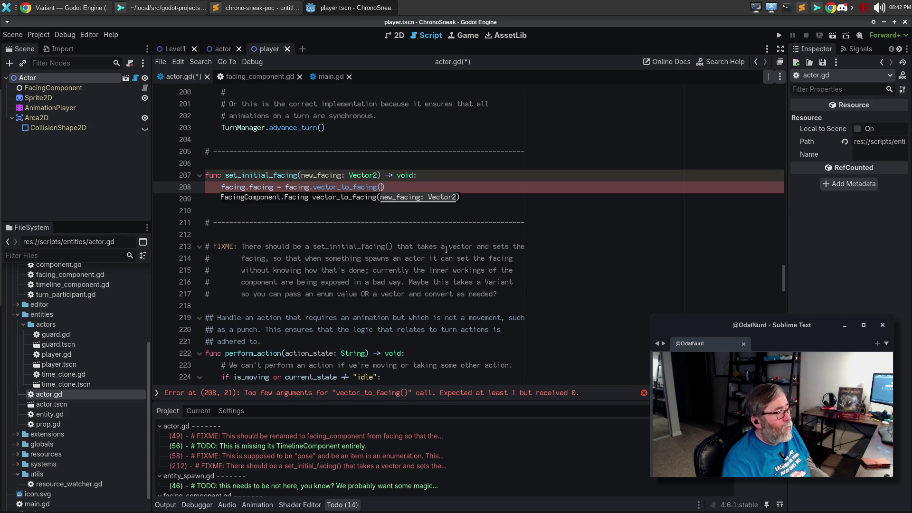
pyautogui.write('new)_f')
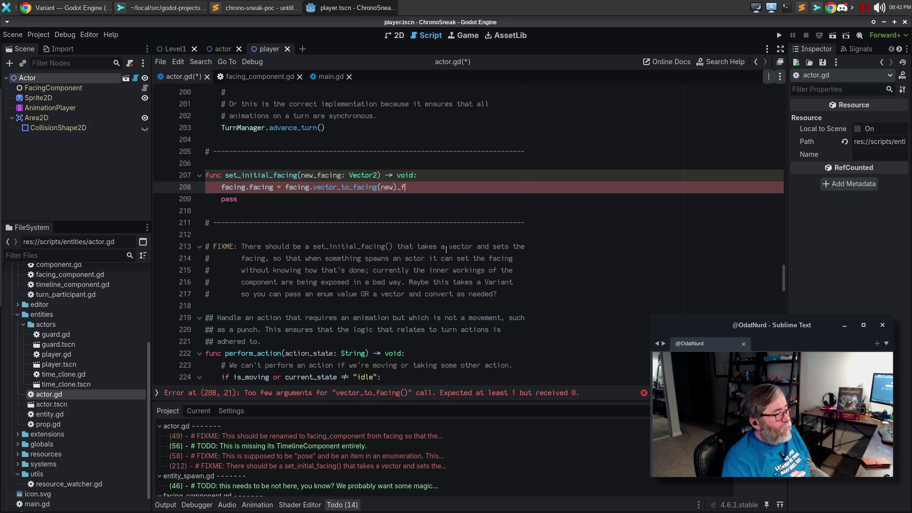
pyautogui.press('BackSpace')
pyautogui.press('BackSpace')
pyautogui.press('BackSpace')
pyautogui.write('_facing')
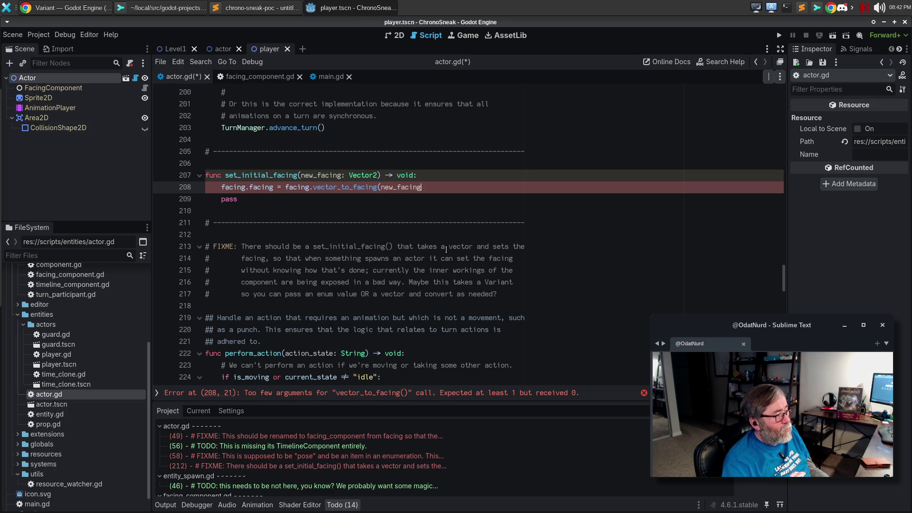
pyautogui.press('Down')
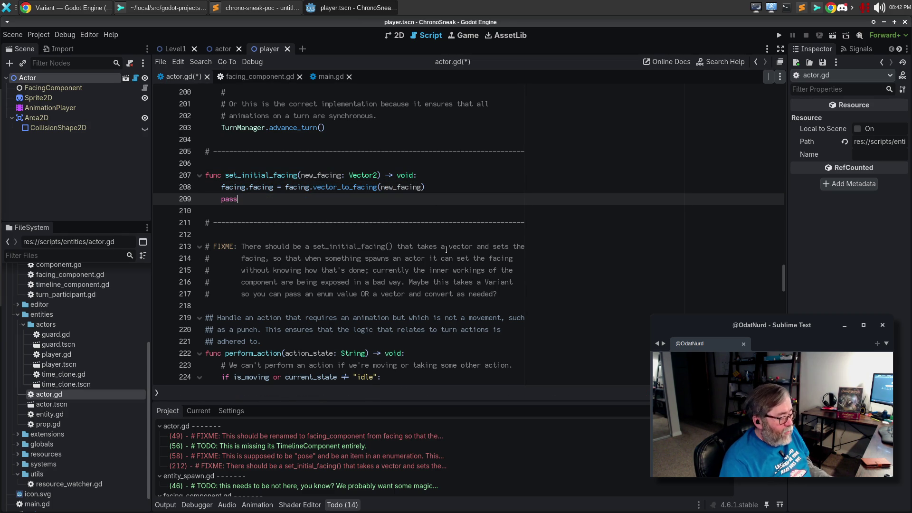
pyautogui.hotkey('ctrl', 'shift', 'k')
# Step: Start a ## doc comment line above set_initial_facing
pyautogui.press('Up')
pyautogui.press('Up')
pyautogui.hotkey('ctrl', 'shift', 'Return')
pyautogui.write('#')
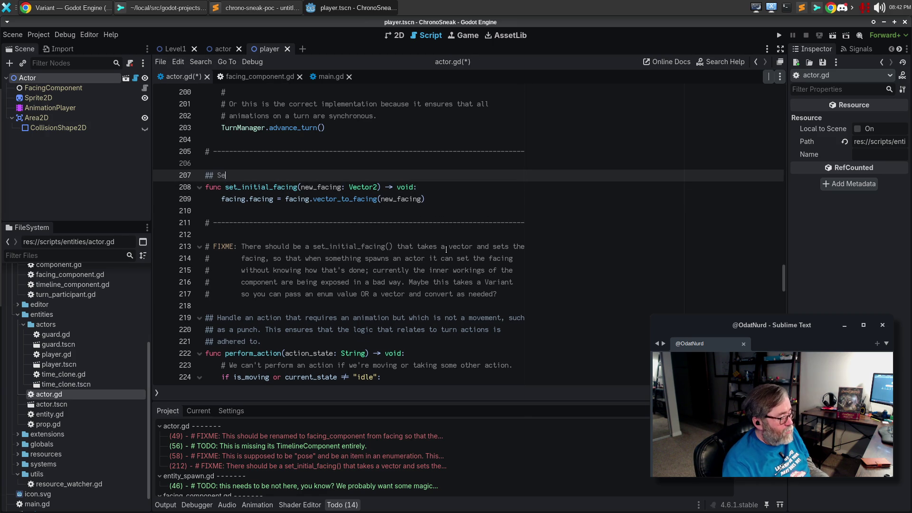
pyautogui.write('cing of the object')
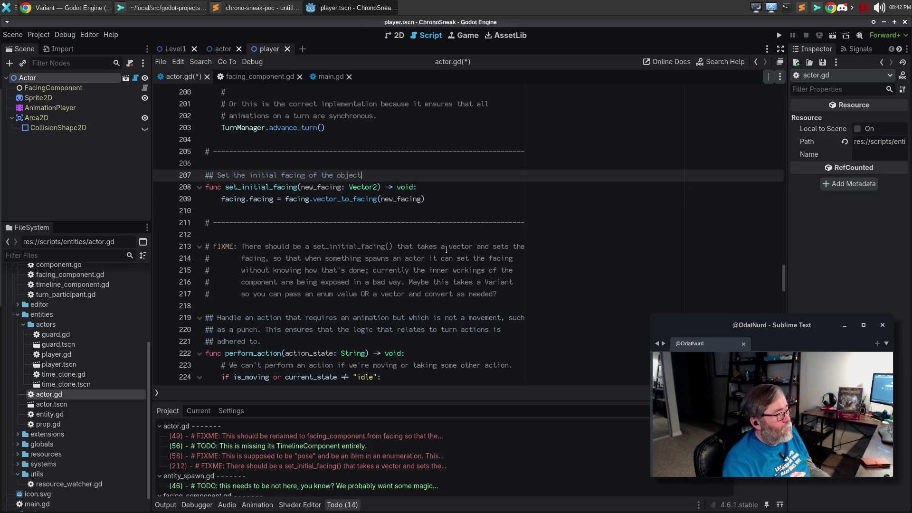
# Step: Write the doc comment ending 'this [Actor] after it has spawned.' plus extra draft lines
pyautogui.hotkey('ctrl', 'BackSpace')
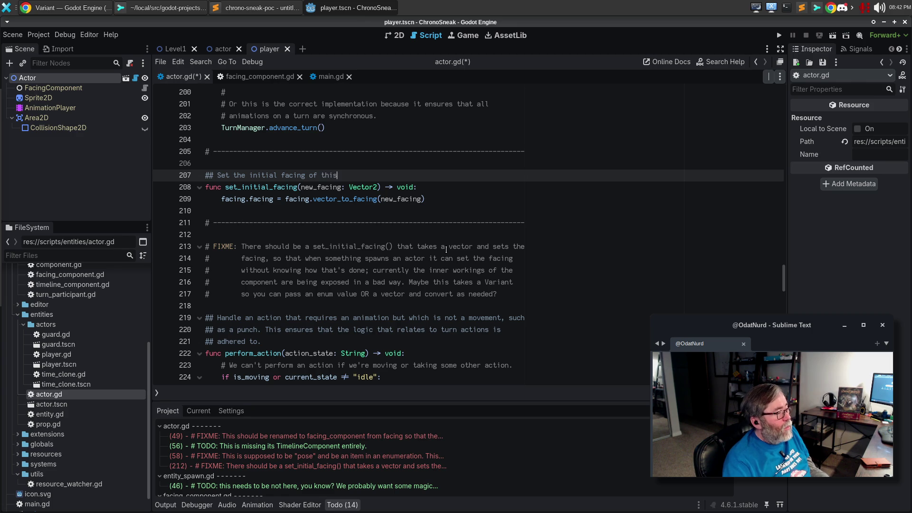
pyautogui.press('BackSpace')
pyautogui.write('after it has spawned.,')
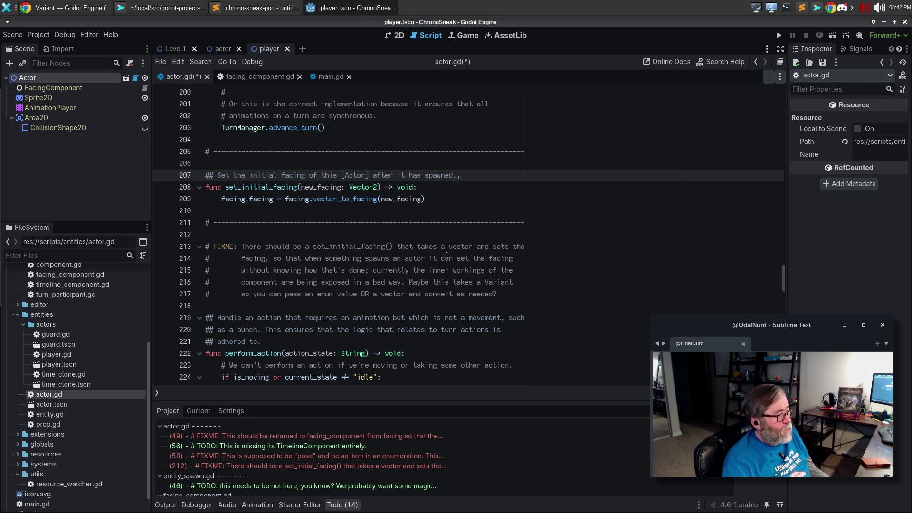
pyautogui.press('BackSpace')
pyautogui.write('[br] ')
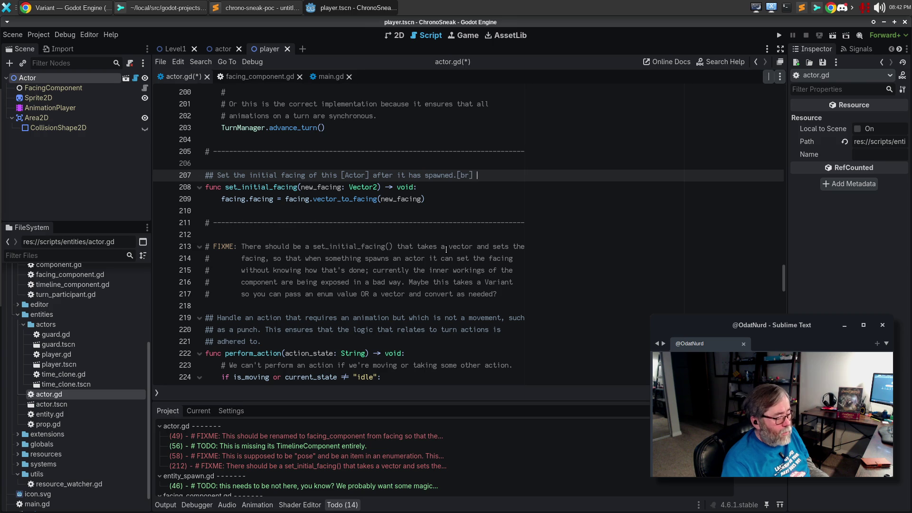
pyautogui.write('[br]')
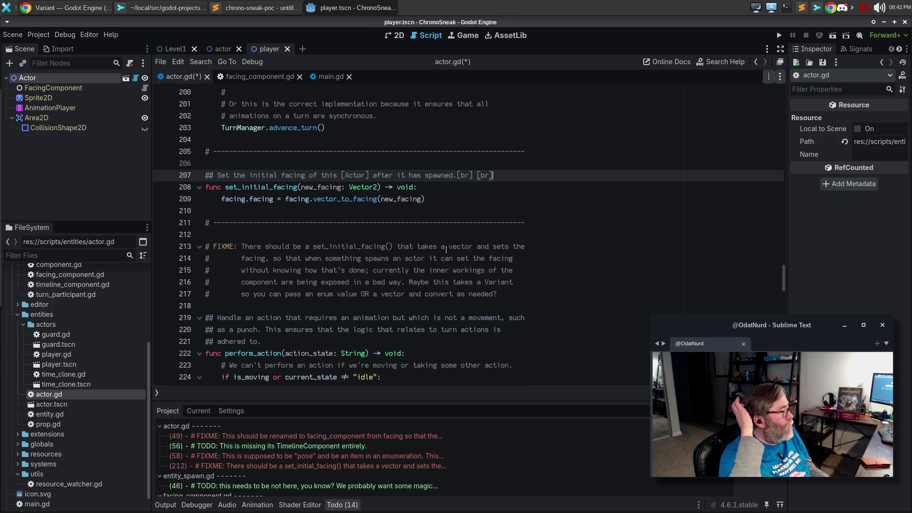
pyautogui.press('Return')
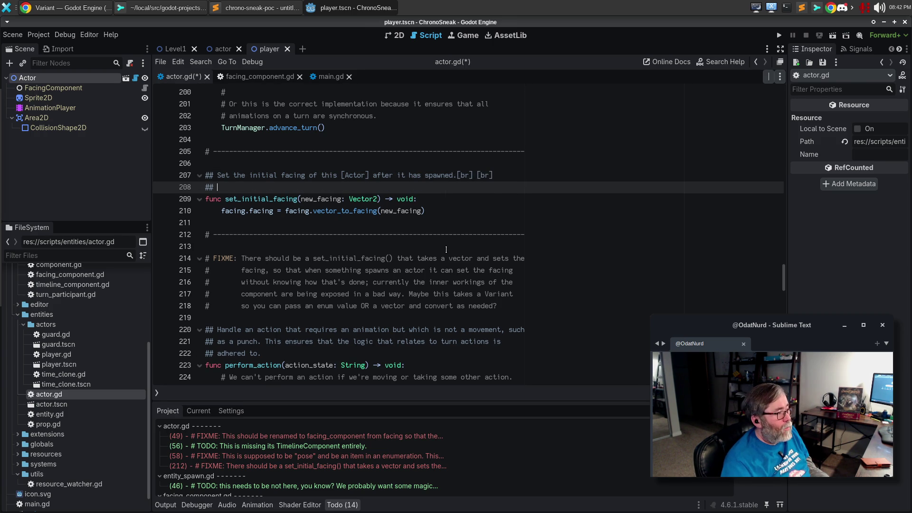
pyautogui.press('Return')
pyautogui.write('This')
pyautogui.press('Return')
pyautogui.press('BackSpace')
pyautogui.press('BackSpace')
pyautogui.press('BackSpace')
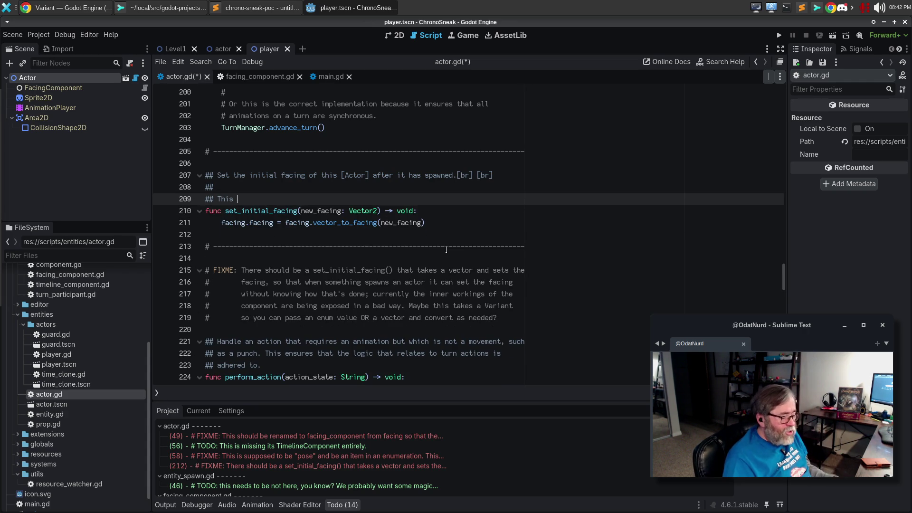
pyautogui.press('Return')
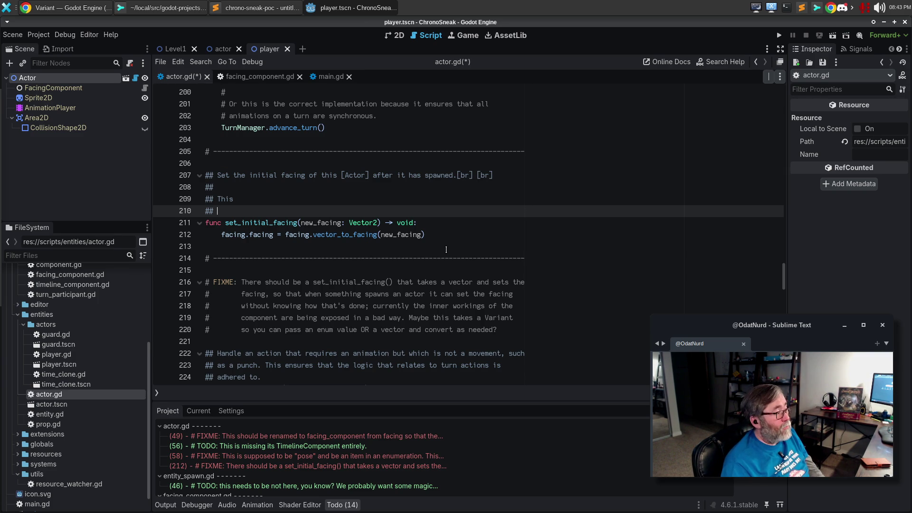
pyautogui.press('BackSpace')
pyautogui.press('BackSpace')
pyautogui.press('BackSpace')
pyautogui.write('is intended to be used')
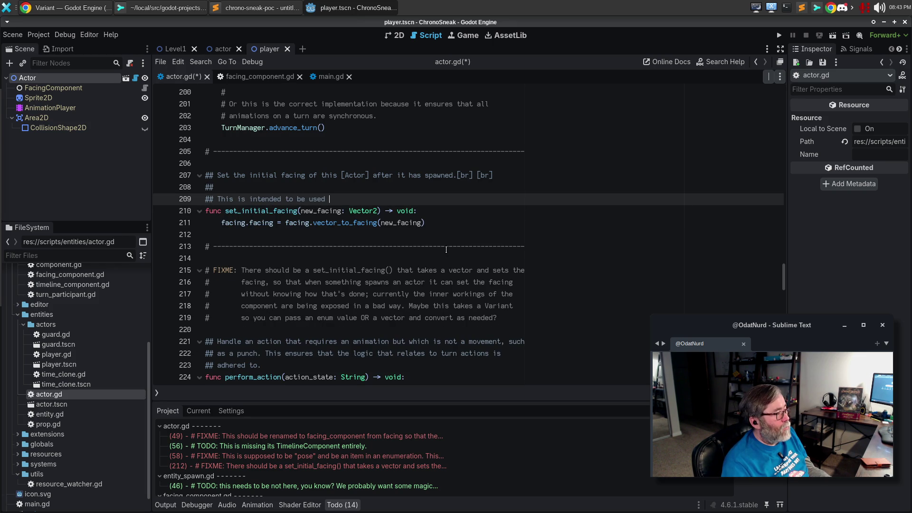
# Step: Delete the unfinished extra doc comment lines and save actor.gd
pyautogui.press('Up')
pyautogui.hotkey('ctrl', 'shift', 'k')
pyautogui.hotkey('ctrl', 'shift', 'k')
pyautogui.hotkey('ctrl', 's')
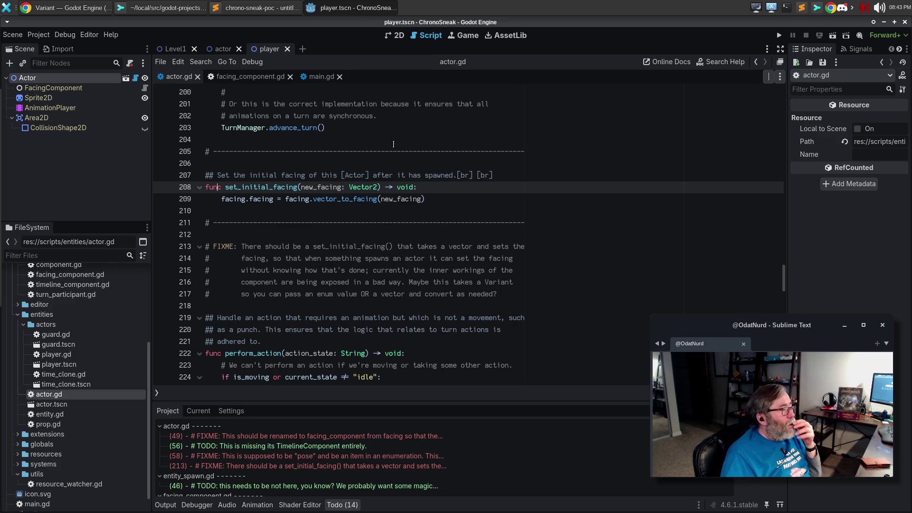
pyautogui.click(311, 78)
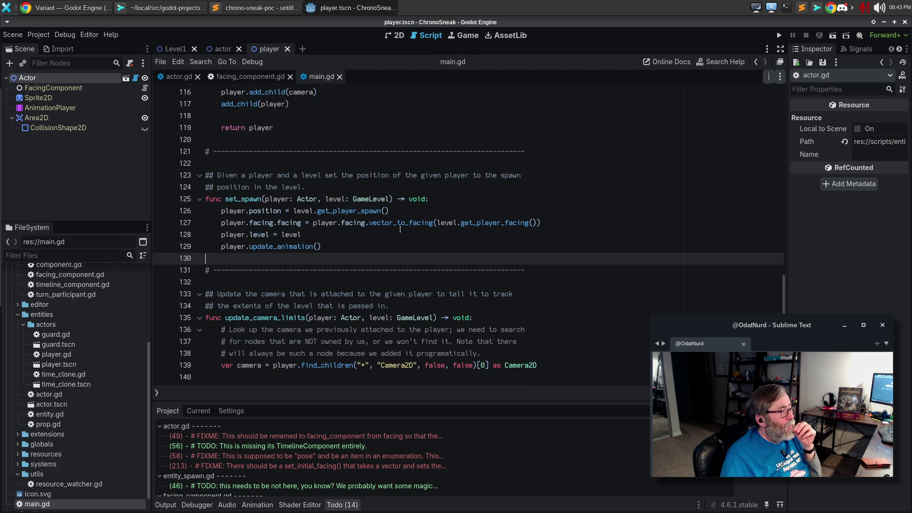
# Step: Replace set_spawn's facing assignment with player.set_initial_facing(level.get_player_facing()) and save main.gd
pyautogui.click(426, 214)
pyautogui.press('Return')
pyautogui.write('playuer')
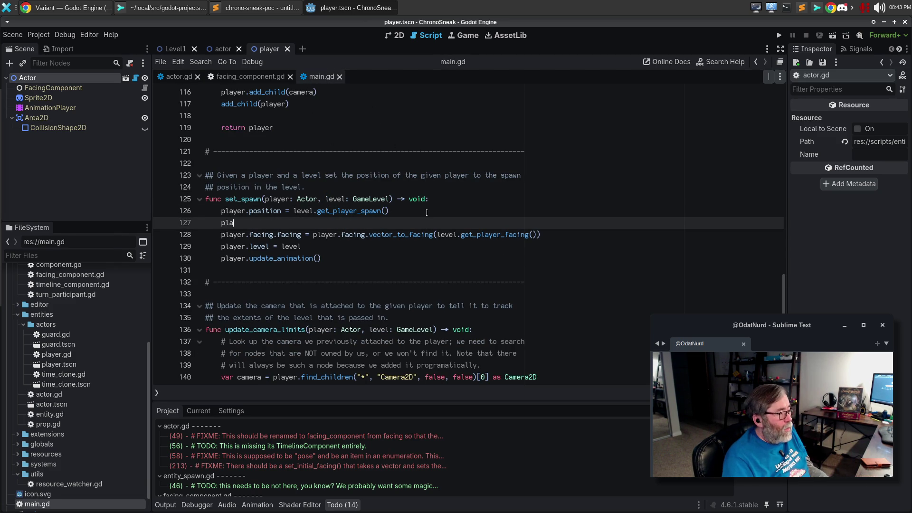
pyautogui.press('BackSpace')
pyautogui.press('BackSpace')
pyautogui.press('BackSpace')
pyautogui.write('er.set')
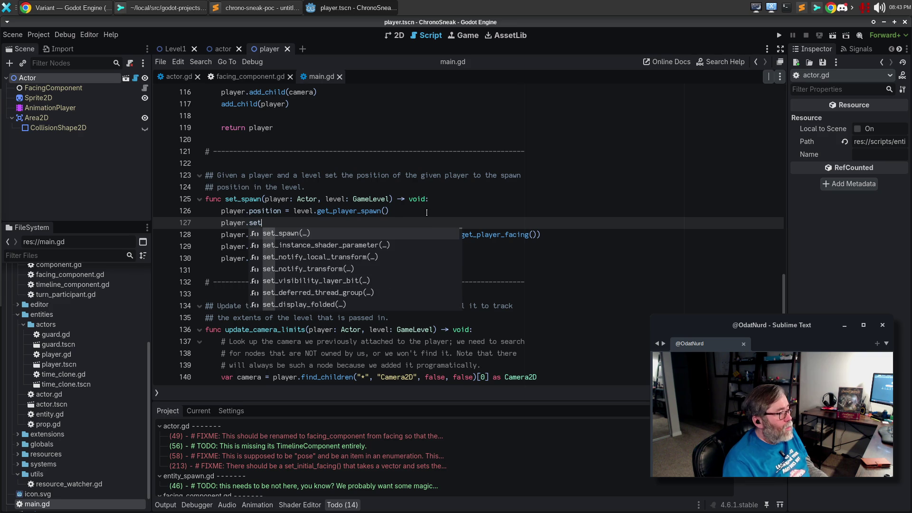
pyautogui.press('Return')
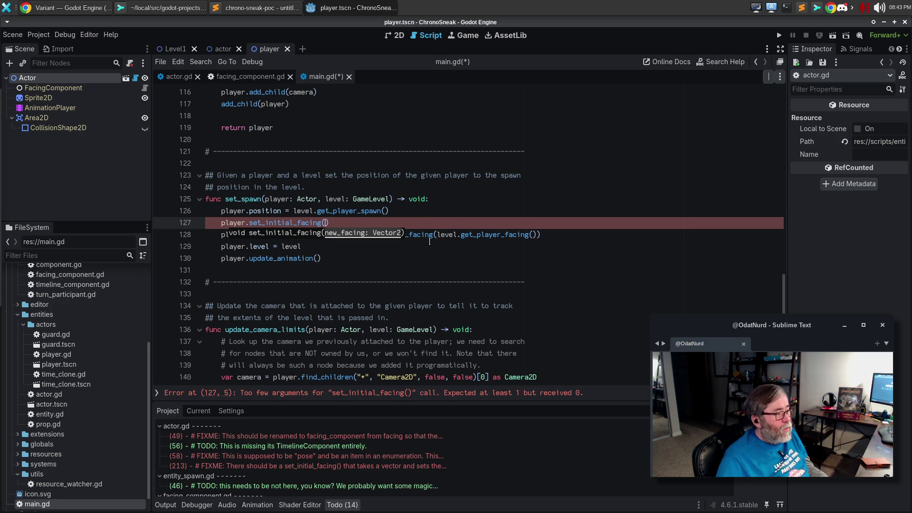
pyautogui.moveTo(437, 235); pyautogui.dragTo(537, 235)
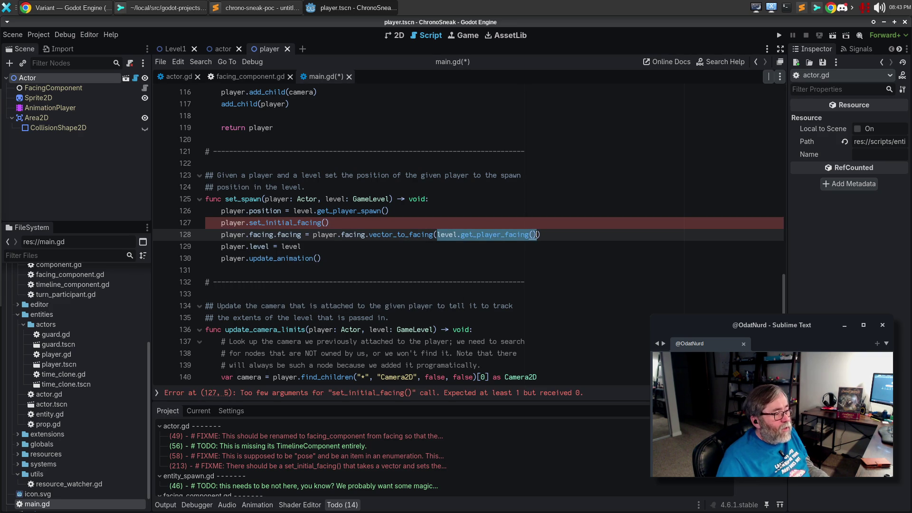
pyautogui.hotkey('ctrl', 'x')
pyautogui.hotkey('ctrl', 'v')
pyautogui.click(481, 232)
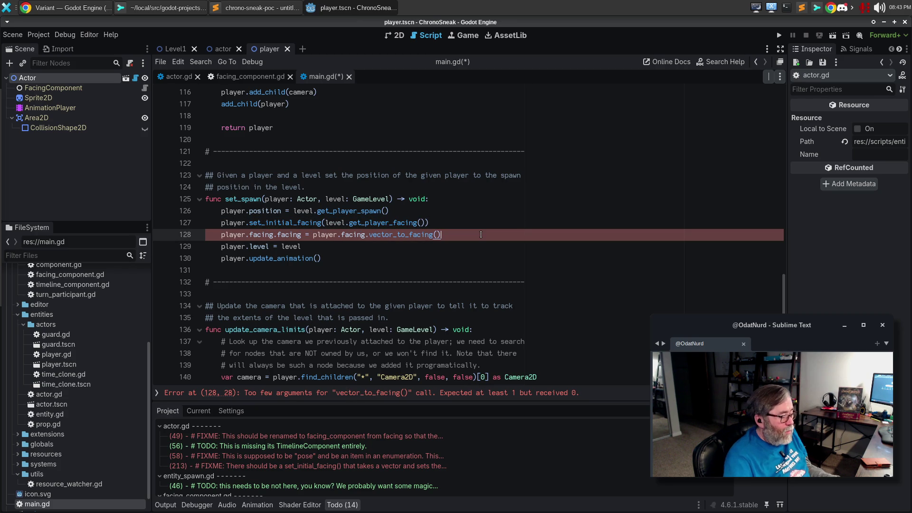
pyautogui.hotkey('ctrl', 'shift', 'k')
pyautogui.hotkey('ctrl', 's')
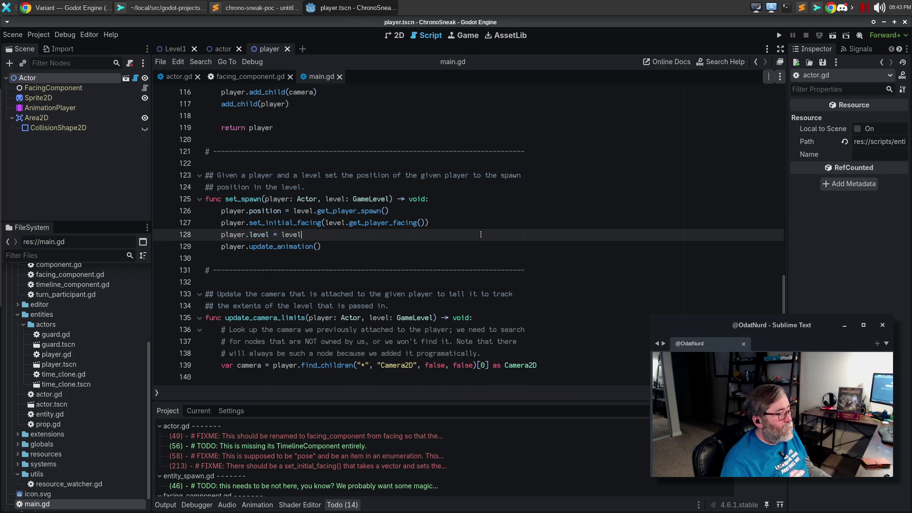
# Step: Test-run the game twice, then jump to set_initial_facing's definition in actor.gd
pyautogui.press('F5')
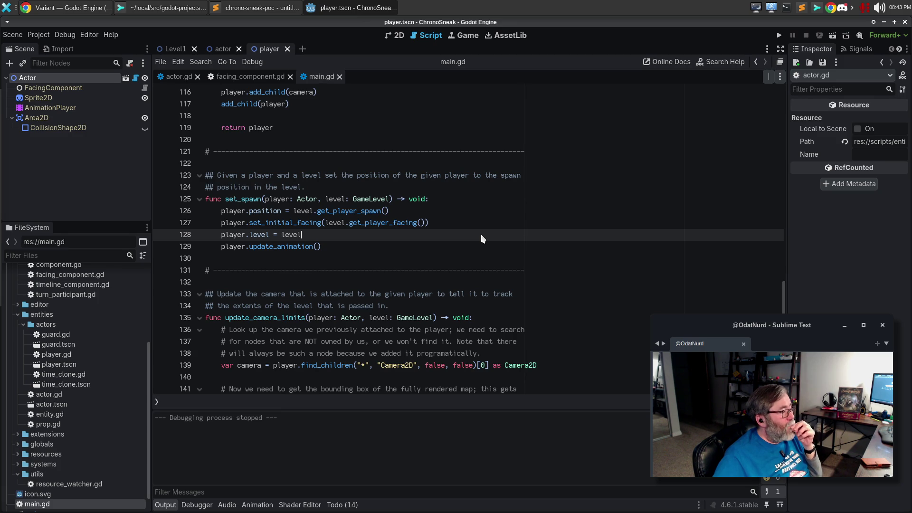
pyautogui.press('F5')
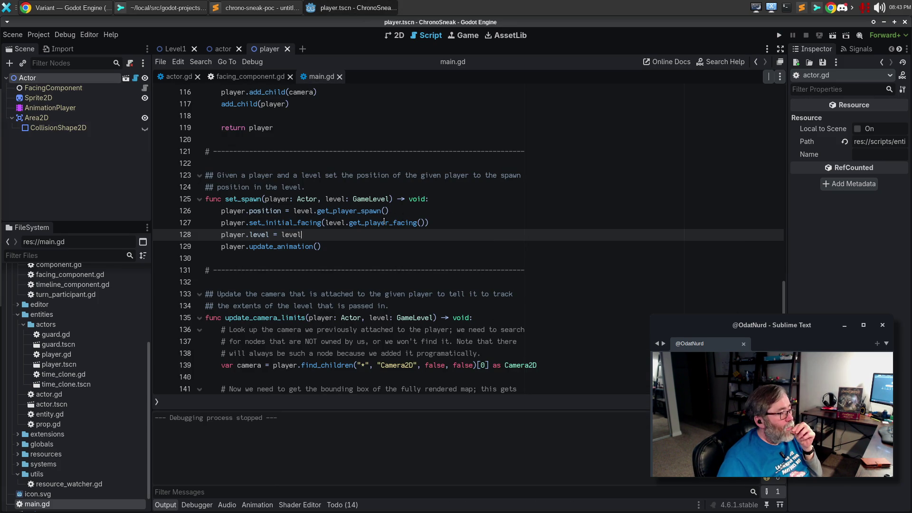
pyautogui.moveTo(385, 222)
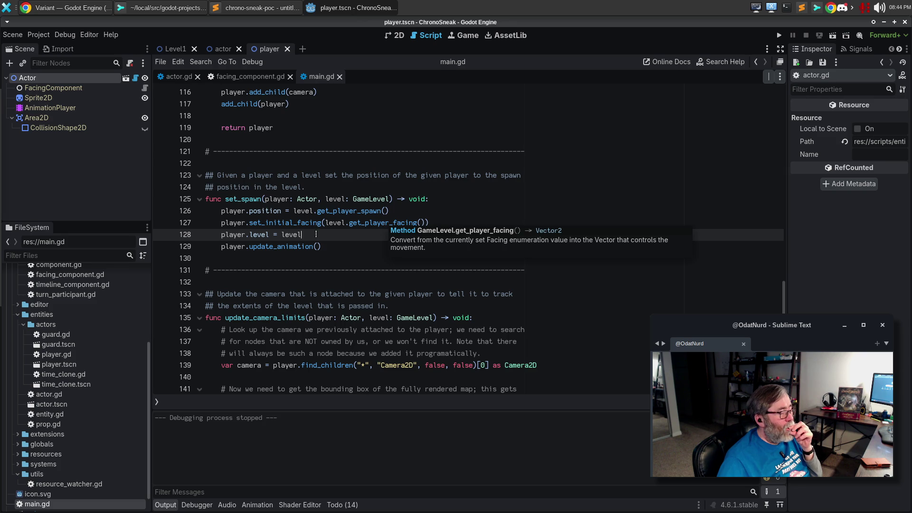
pyautogui.moveTo(290, 223)
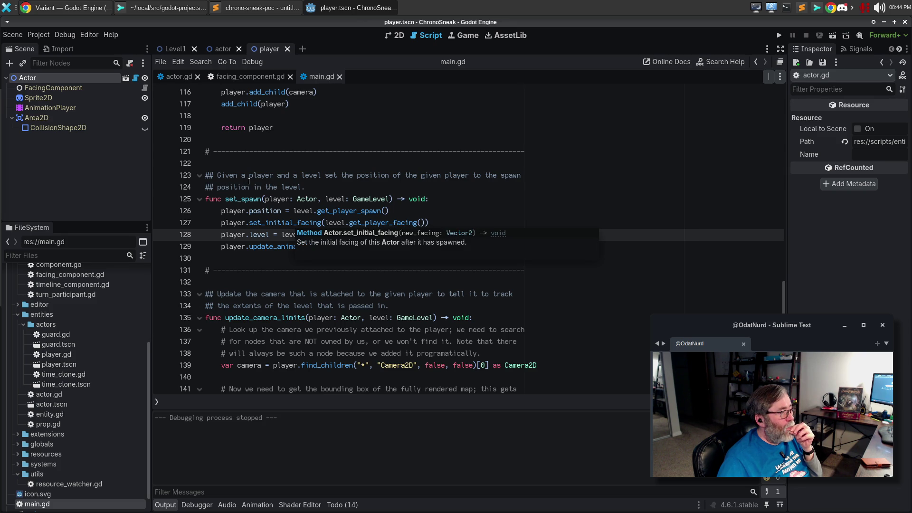
pyautogui.keyDown('ctrl'); pyautogui.click(285, 223); pyautogui.keyUp('ctrl')
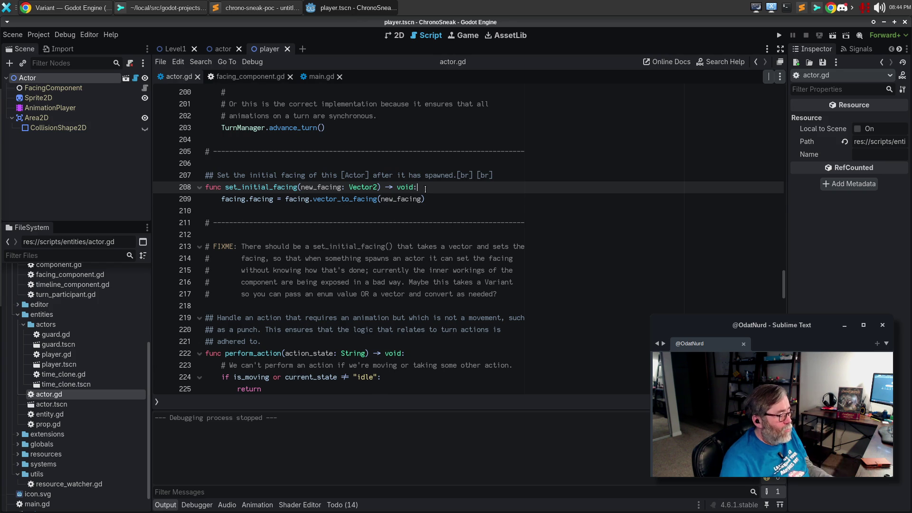
# Step: Add print("poop") as set_initial_facing's first line and test-run the game
pyautogui.press('Return')
pyautogui.write('cw')
pyautogui.press('BackSpace')
pyautogui.press('BackSpace')
pyautogui.write('pr')
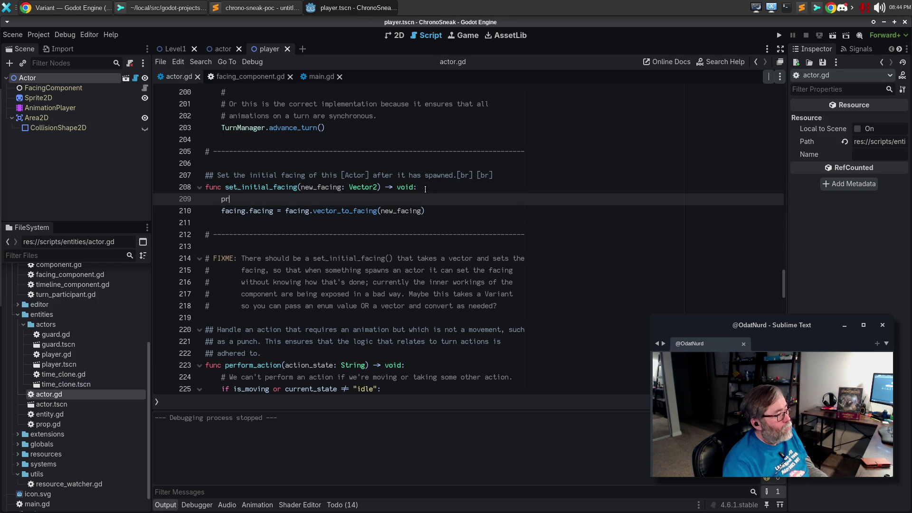
pyautogui.write('int("poop')
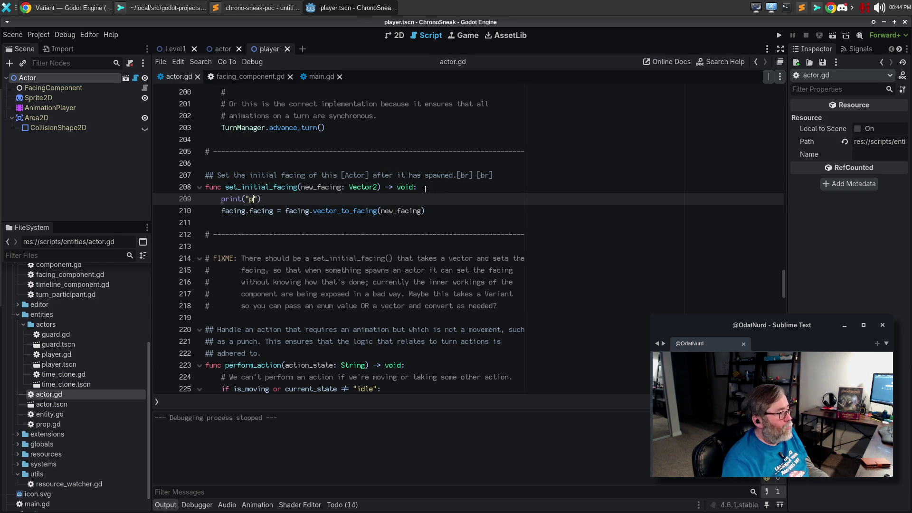
pyautogui.press('F5')
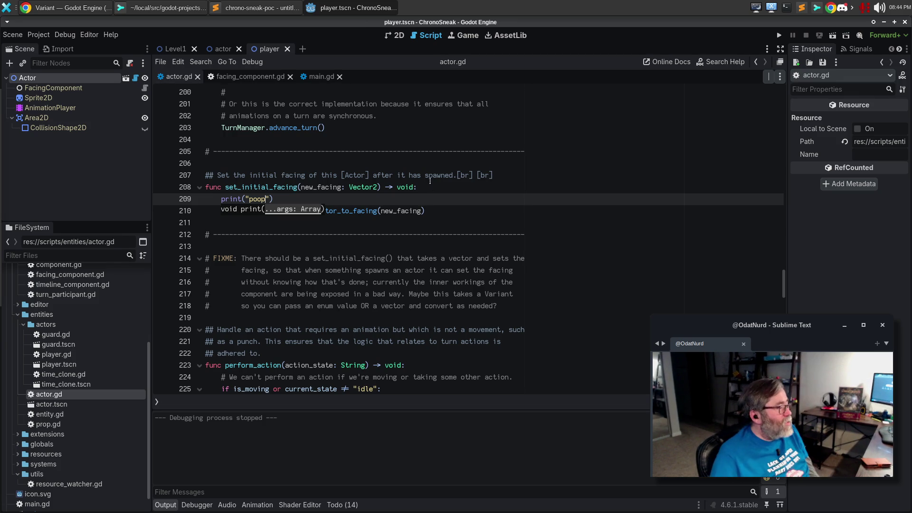
pyautogui.click(331, 199)
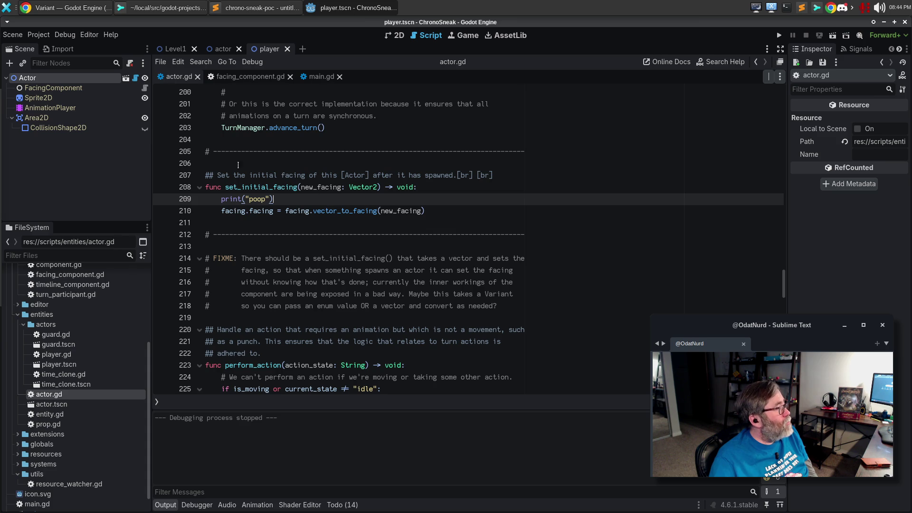
pyautogui.click(12, 35)
# Step: Reload the current project and relaunch Godot from the dock to reopen ChronoSneak
pyautogui.moveTo(41, 37)
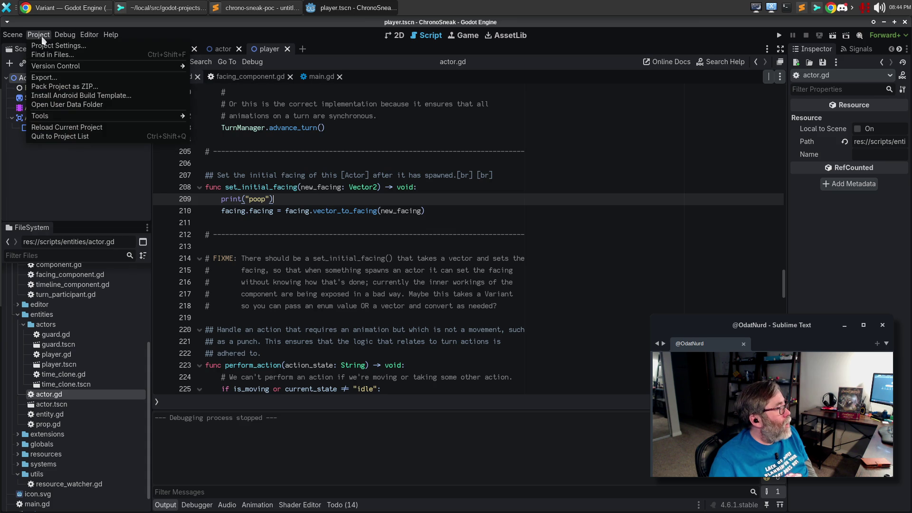
pyautogui.click(56, 131)
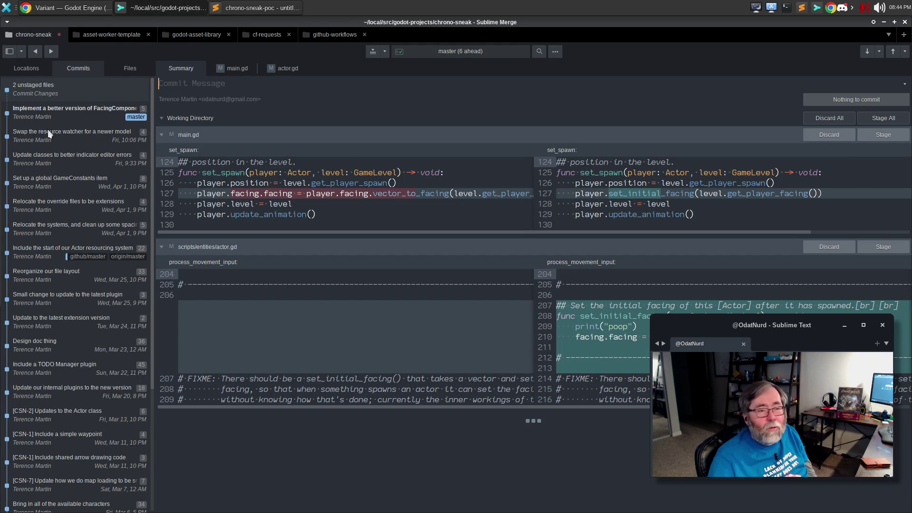
pyautogui.moveTo(2, 123)
pyautogui.click(12, 278)
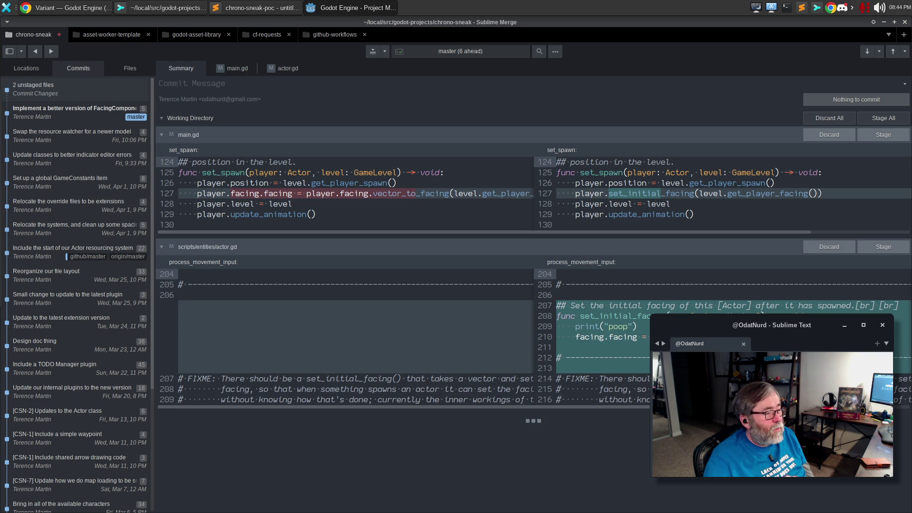
pyautogui.moveTo(614, 339)
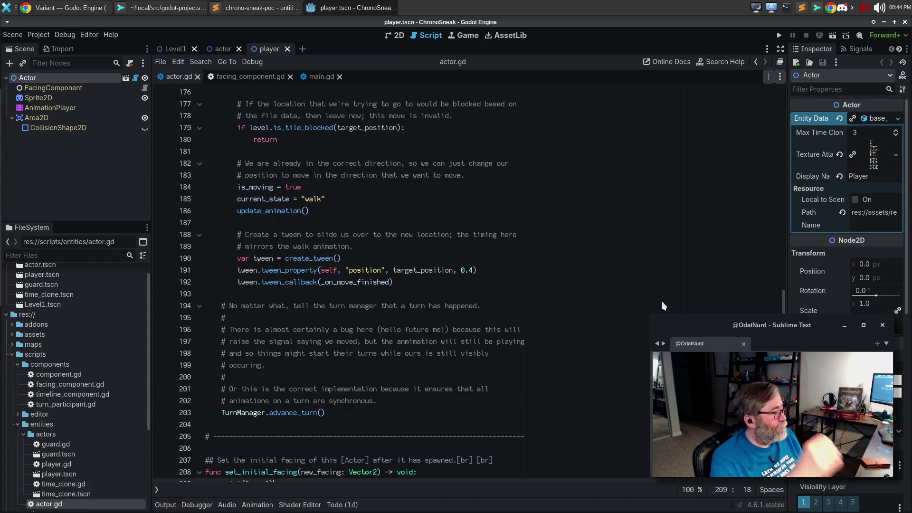
# Step: Run and stop the game, then check line 127 of the main.gd diff in Sublime Merge
pyautogui.press('F5')
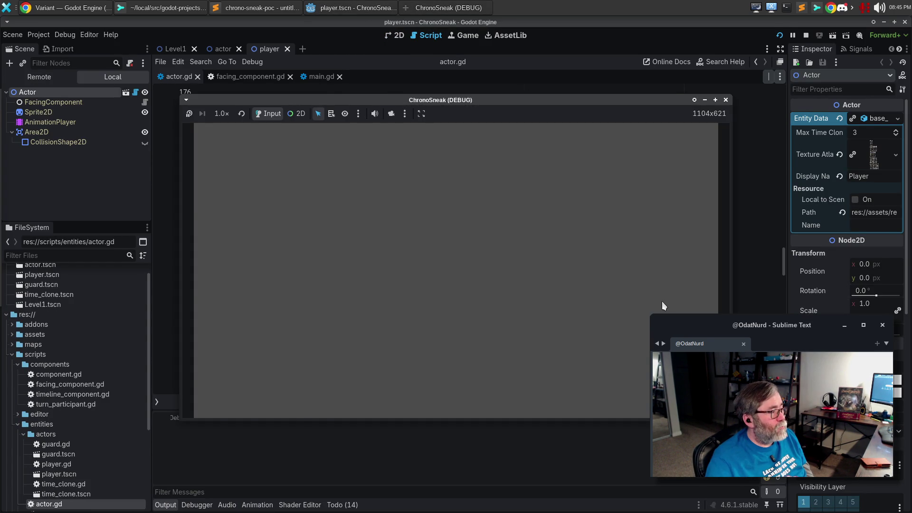
pyautogui.press('F8')
pyautogui.click(551, 246)
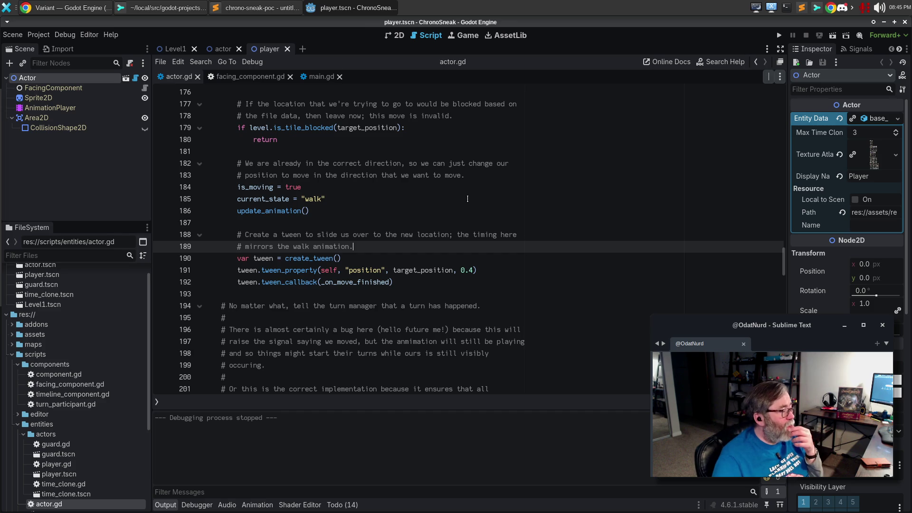
pyautogui.click(261, 8)
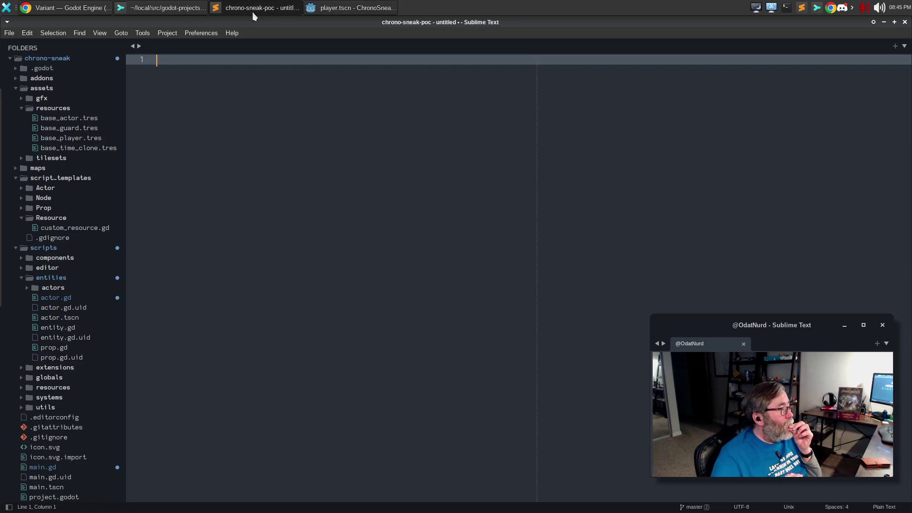
pyautogui.click(394, 8)
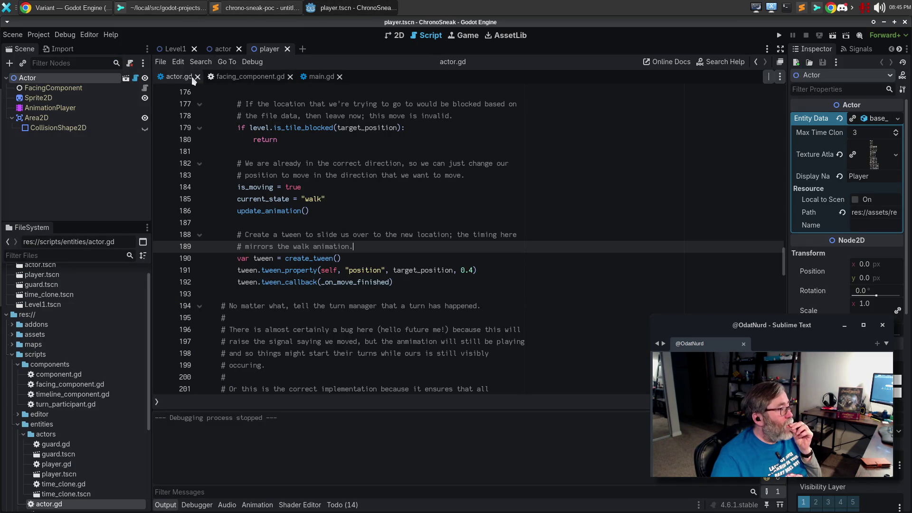
pyautogui.click(169, 9)
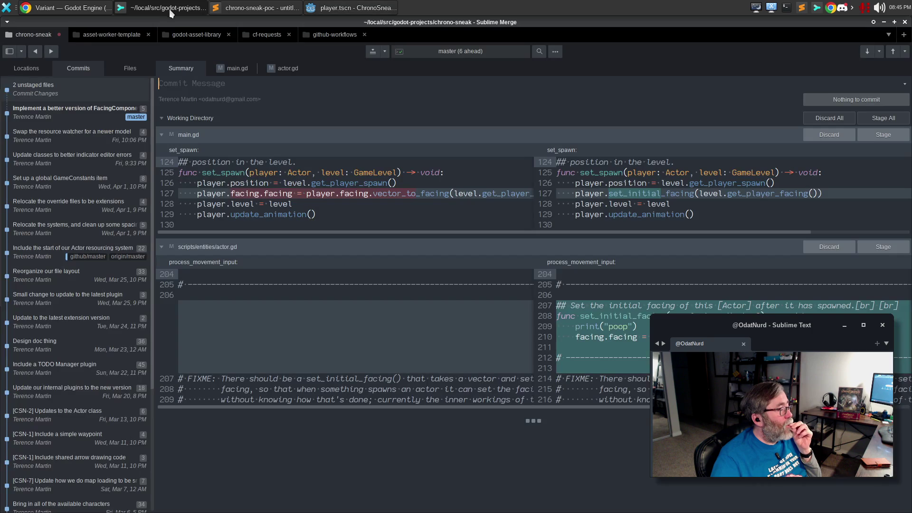
pyautogui.click(167, 193)
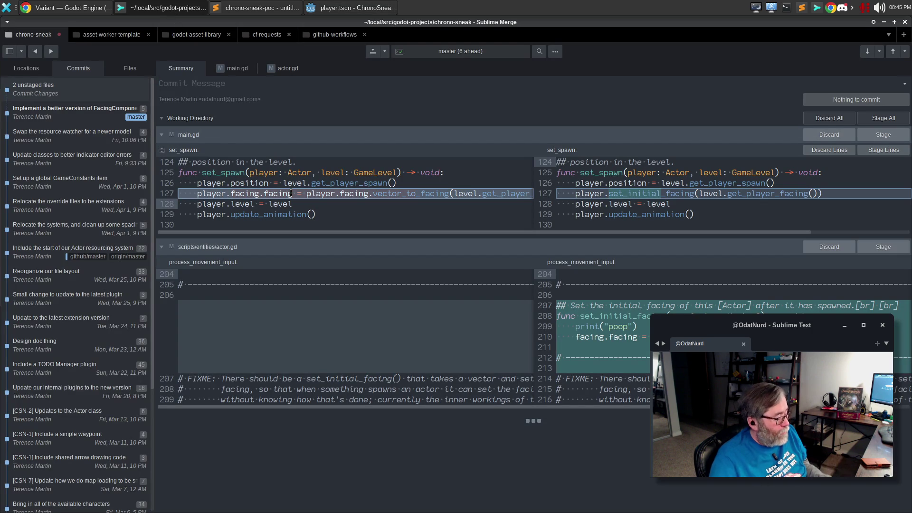
pyautogui.click(327, 7)
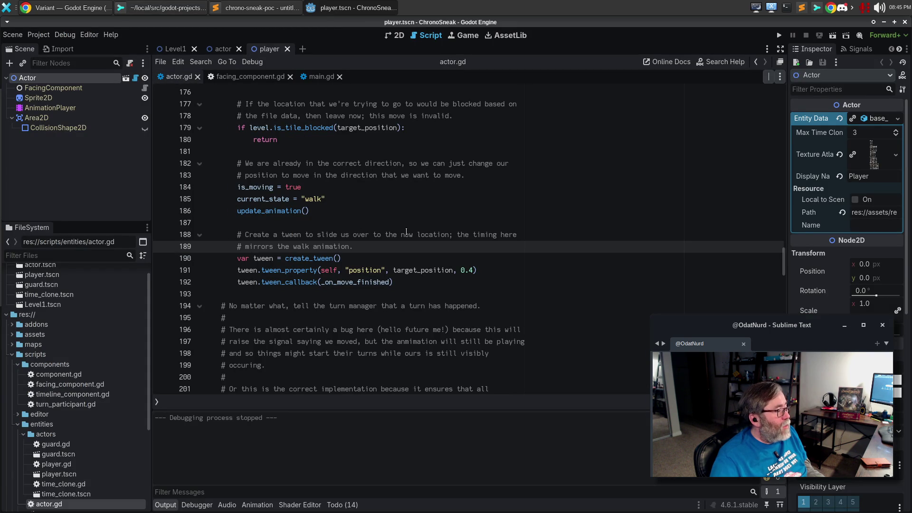
# Step: Look over facing_component.gd, then scroll main.gd down to the set_spawn function
pyautogui.scroll(7, 390, 248)
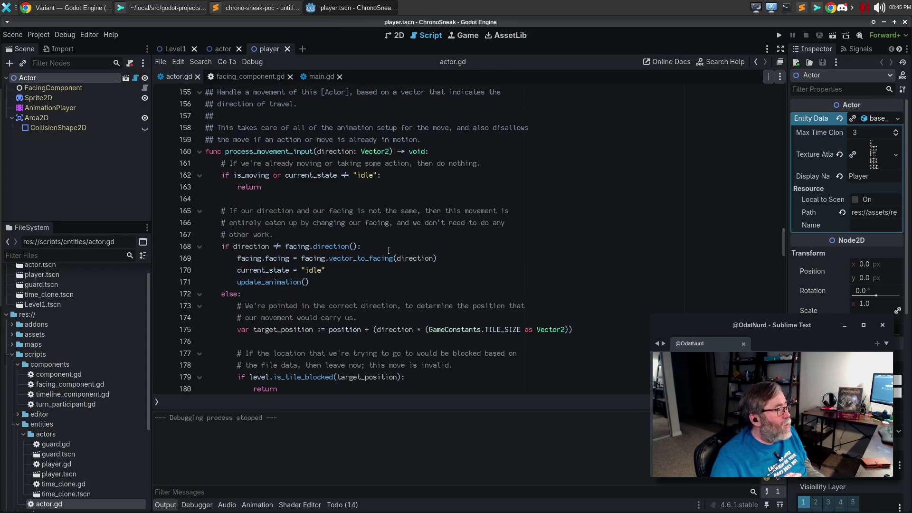
pyautogui.scroll(-8, 390, 248)
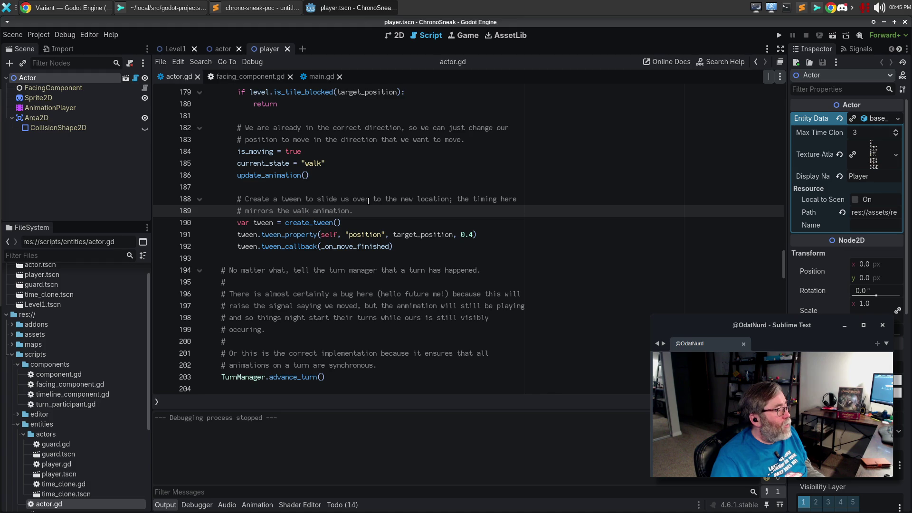
pyautogui.click(243, 76)
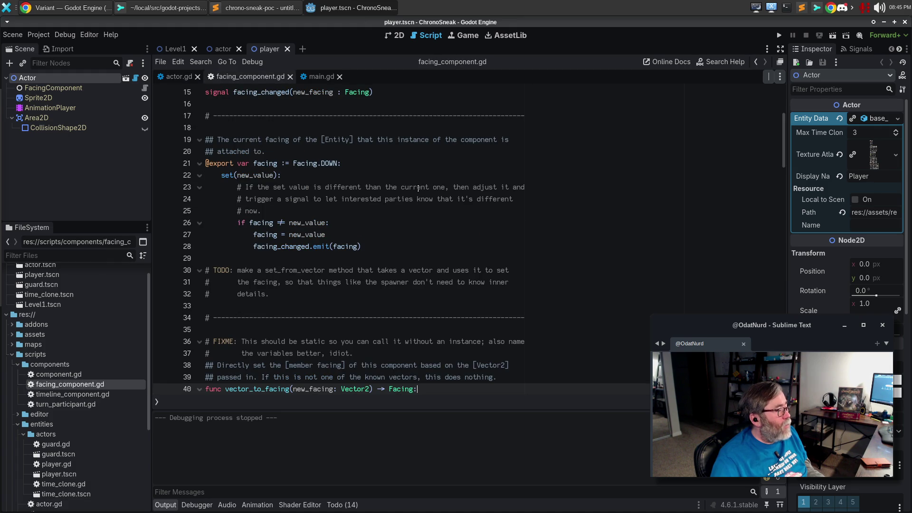
pyautogui.click(311, 76)
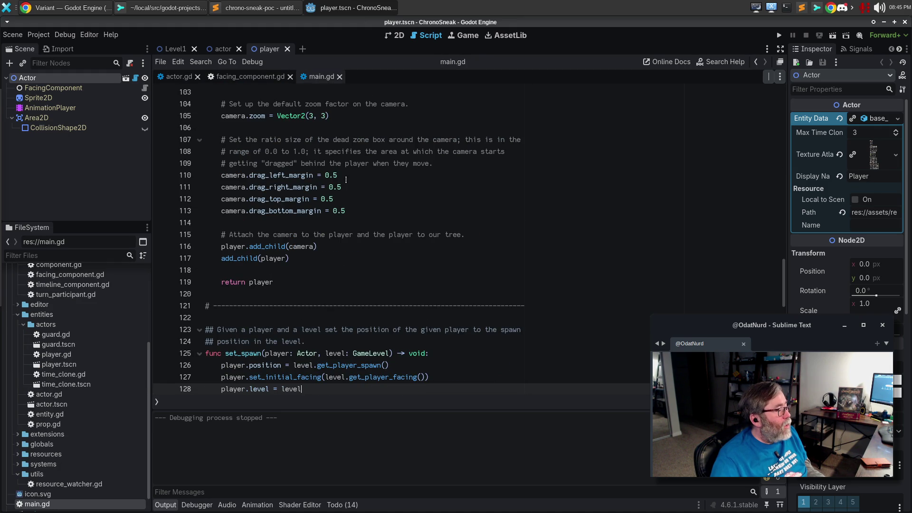
pyautogui.scroll(-4, 339, 184)
pyautogui.scroll(-2, 338, 184)
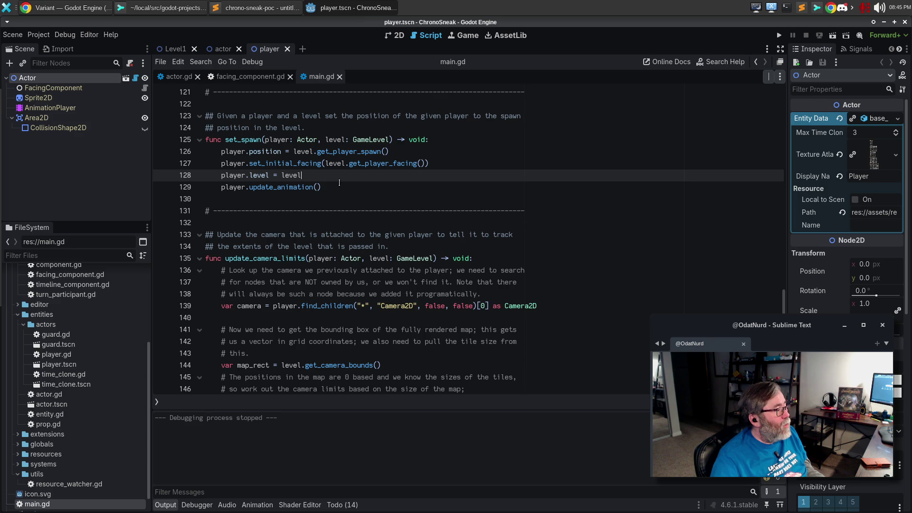
# Step: Try adding a player.facing = assignment on line 127 of main.gd, then delete it
pyautogui.click(248, 163)
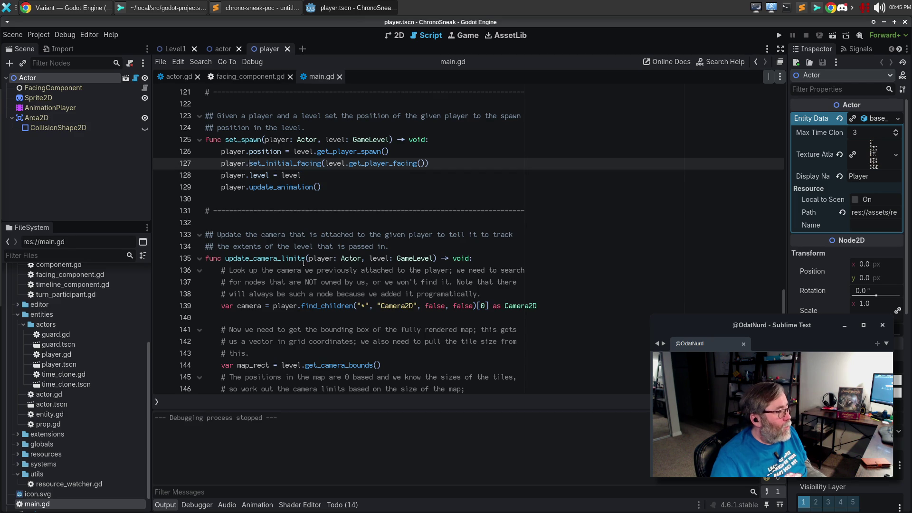
pyautogui.write('facing = ')
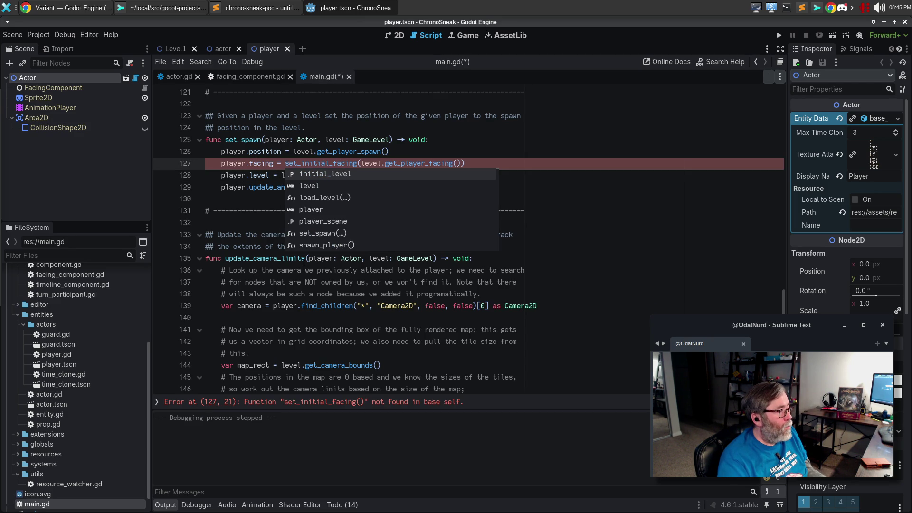
pyautogui.write('player.')
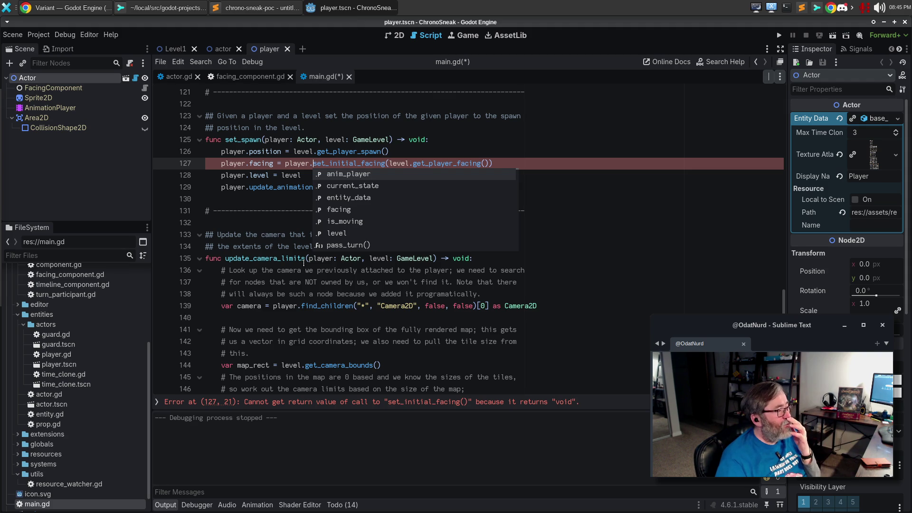
pyautogui.hotkey('ctrl', 'Left')
pyautogui.hotkey('shift', 'Home')
pyautogui.press('BackSpace')
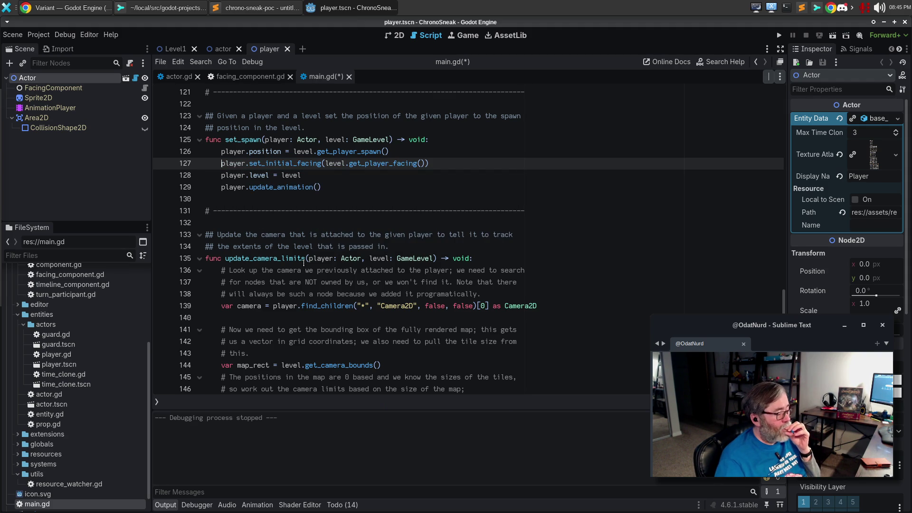
# Step: Save main.gd, run the game, shift its window left, and close it
pyautogui.press('F5')
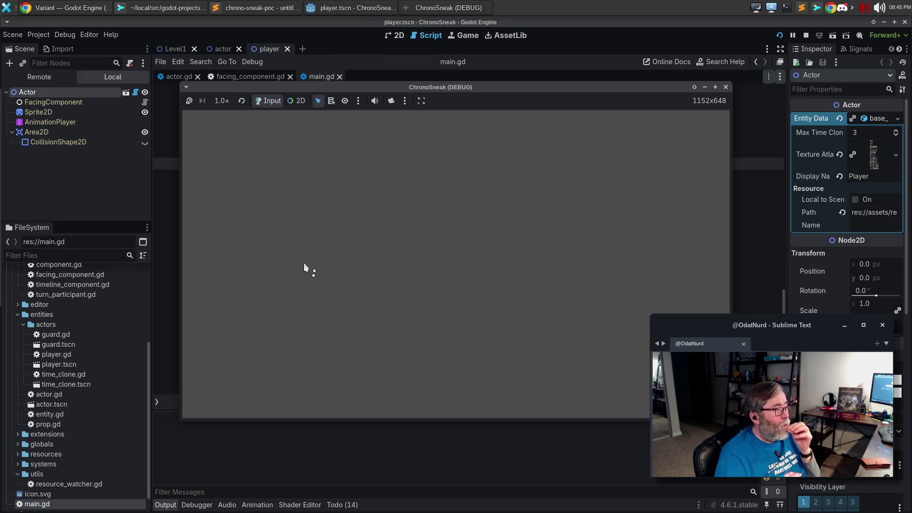
pyautogui.moveTo(375, 86); pyautogui.dragTo(295, 87)
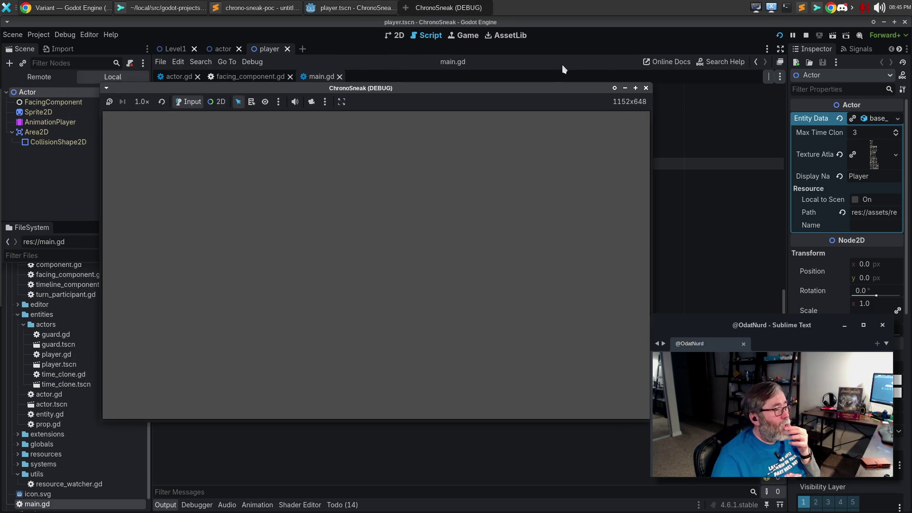
pyautogui.click(645, 88)
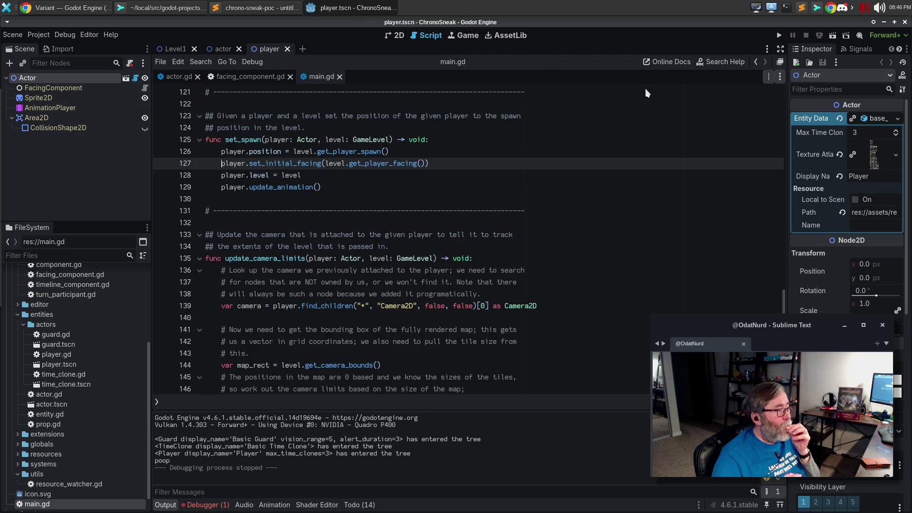
# Step: Run the game again, walk the player up and down a tile, then stop it
pyautogui.click(417, 270)
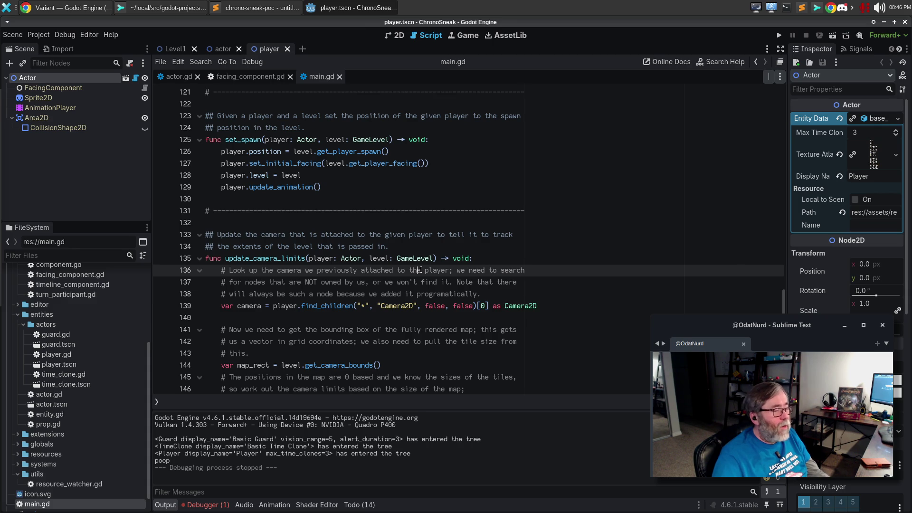
pyautogui.press('F5')
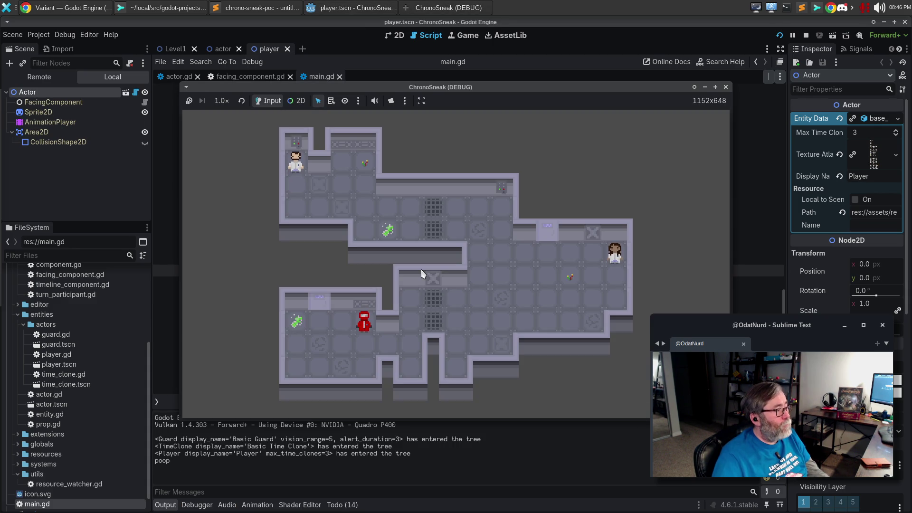
pyautogui.press('Down')
pyautogui.press('Up')
pyautogui.press('Down')
pyautogui.press('Up')
pyautogui.press('Down')
pyautogui.press('Up')
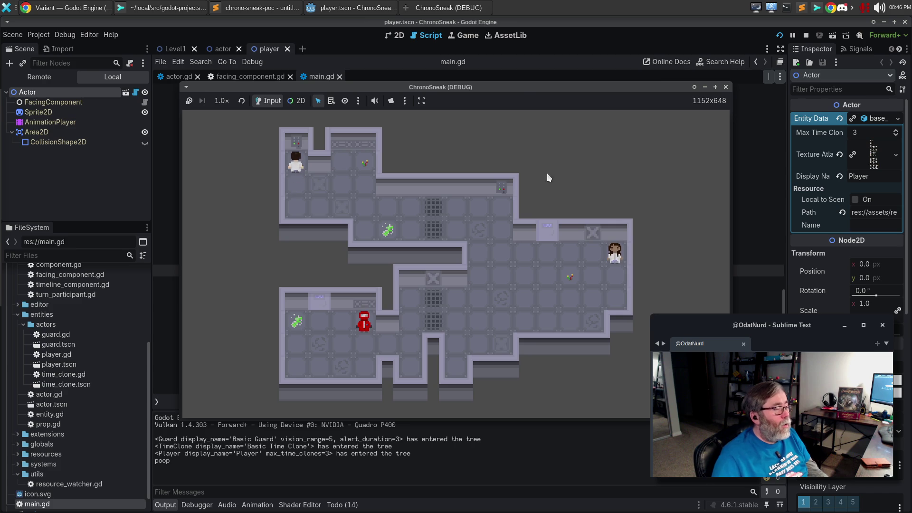
pyautogui.click(726, 87)
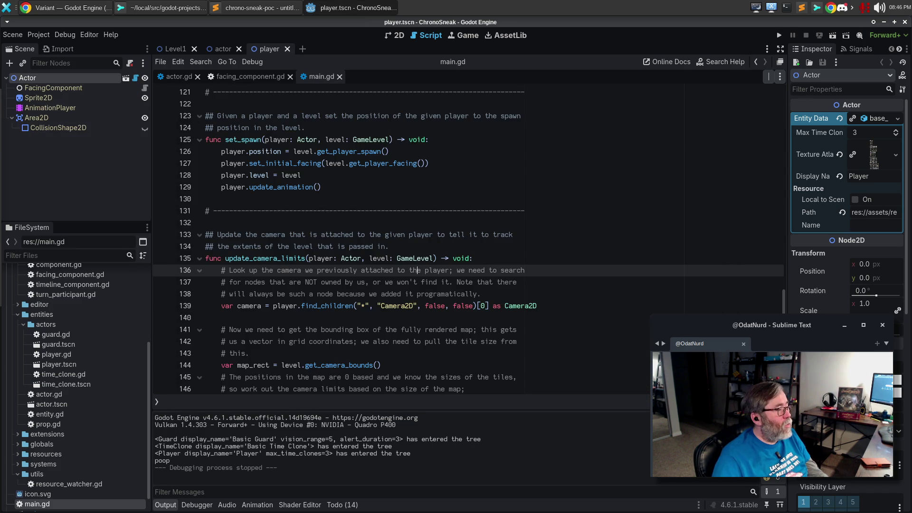
# Step: Look over facing_component.gd, then bring up the uncommitted diff in Sublime Merge
pyautogui.click(247, 77)
pyautogui.scroll(-9, 324, 259)
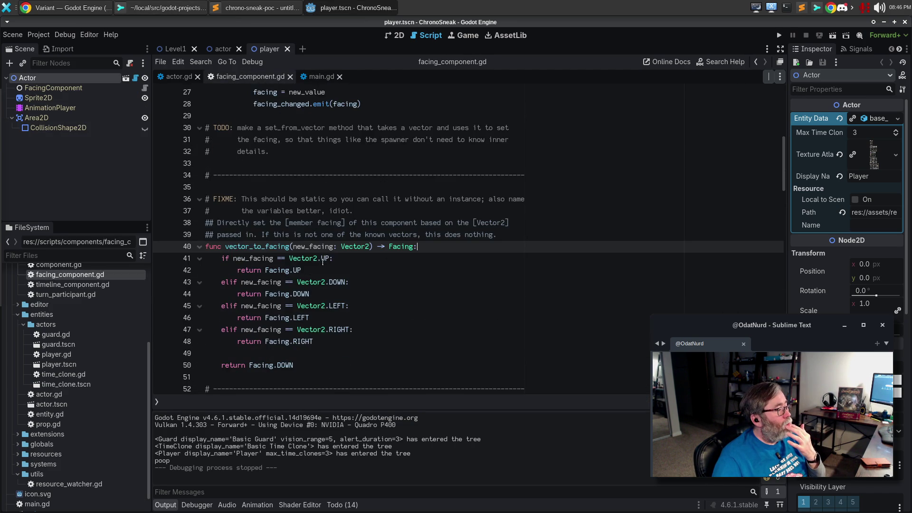
pyautogui.scroll(3, 325, 261)
pyautogui.scroll(-4, 295, 190)
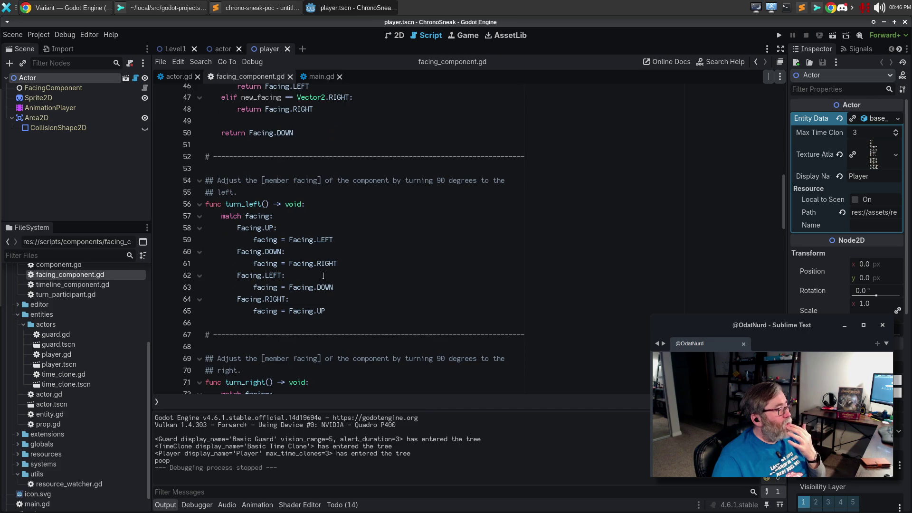
pyautogui.click(137, 9)
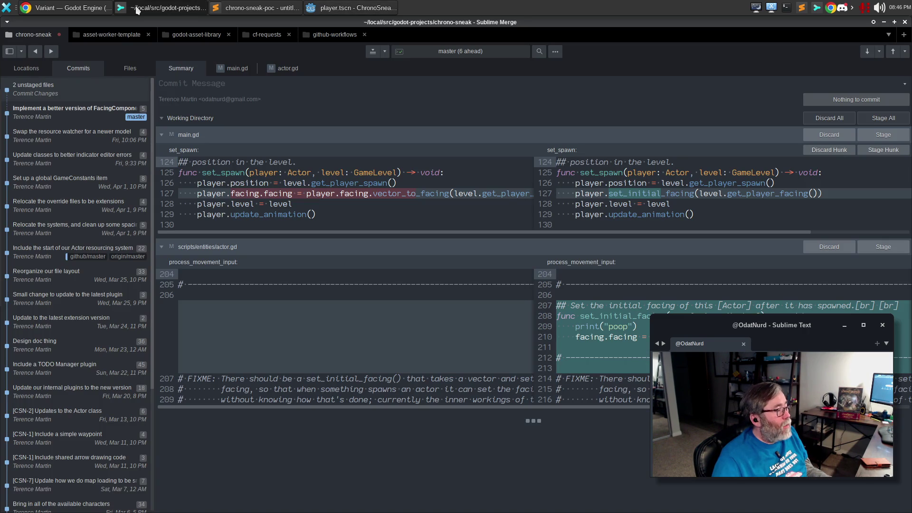
# Step: Review the main.gd and actor.gd diff in Sublime Merge, then return to actor.gd in Godot
pyautogui.click(137, 8)
pyautogui.click(137, 8)
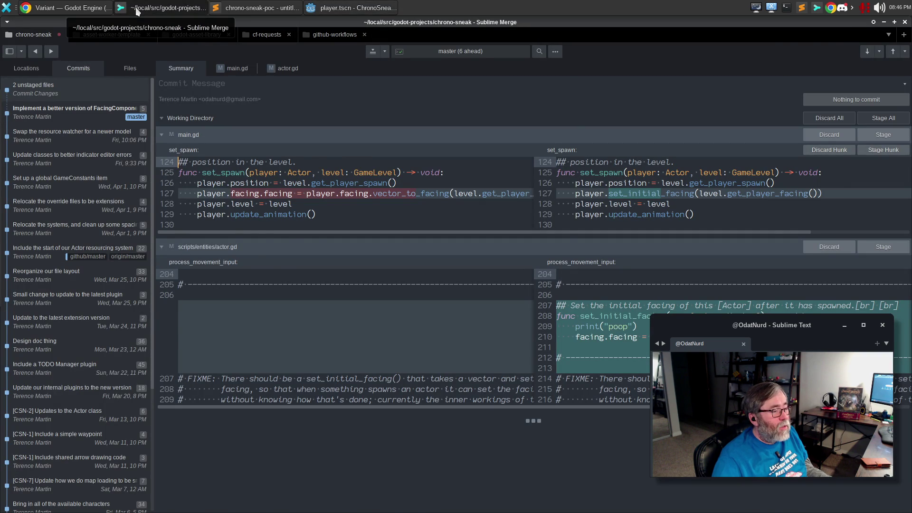
pyautogui.click(136, 8)
pyautogui.click(179, 77)
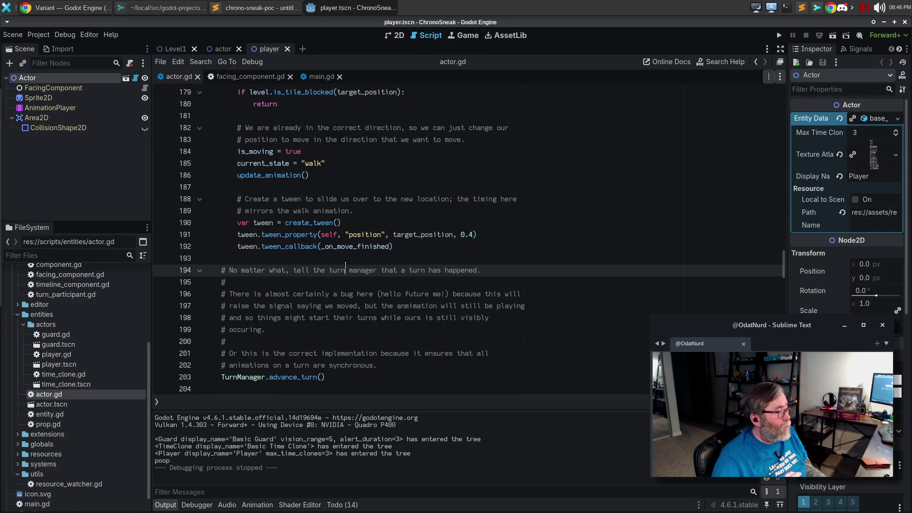
# Step: Jump to set_initial_facing in actor.gd and delete its print("poop") debug line
pyautogui.hotkey('ctrl', 'alt', 'f')
pyautogui.write('set')
pyautogui.press('Down')
pyautogui.press('Return')
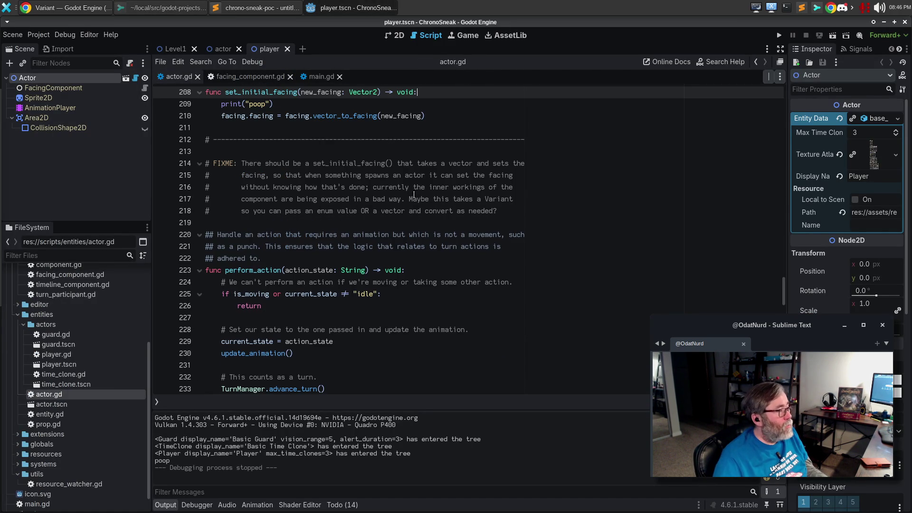
pyautogui.scroll(3, 338, 164)
pyautogui.press('Down')
pyautogui.hotkey('ctrl', 'shift', 'k')
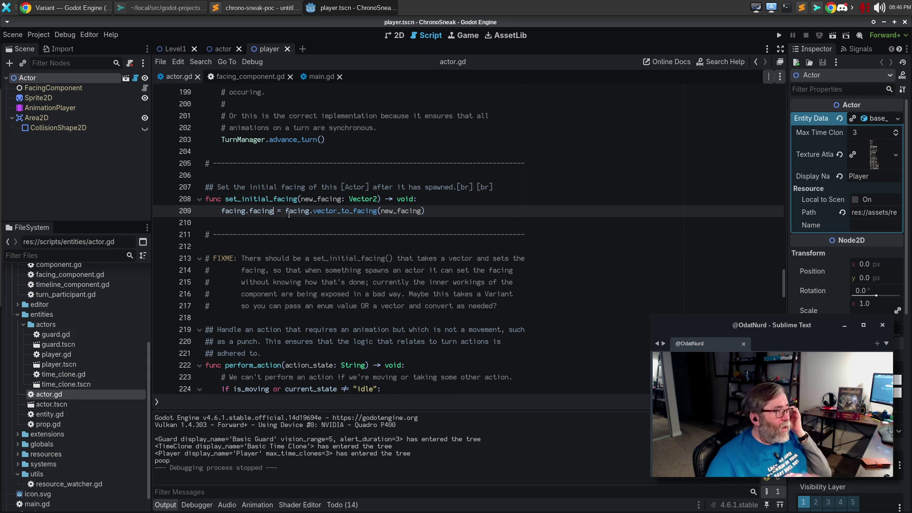
# Step: Back in main.gd, examine set_spawn's set_initial_facing and get_player_spawn calls
pyautogui.click(321, 76)
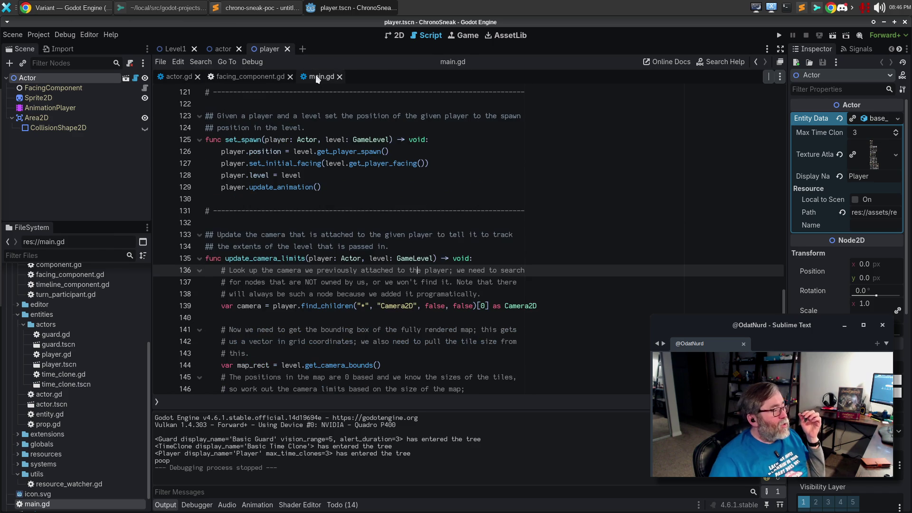
pyautogui.click(375, 164)
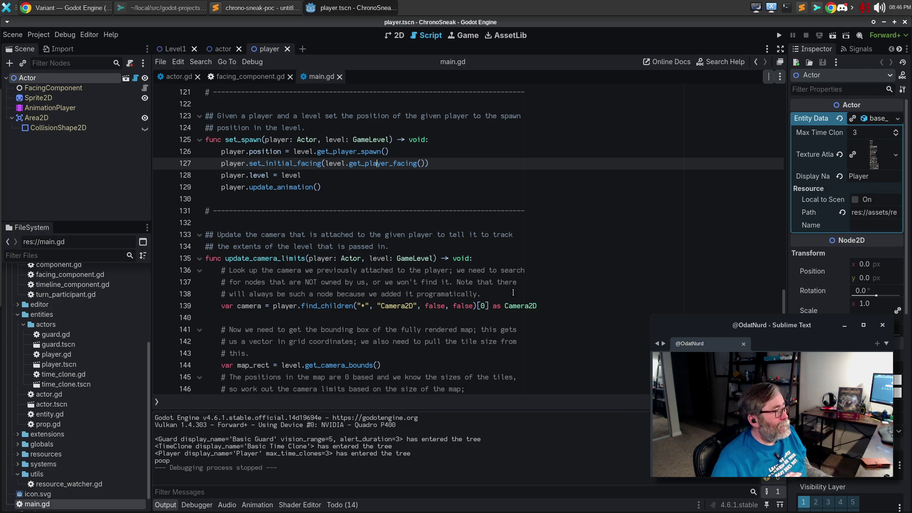
pyautogui.click(366, 152)
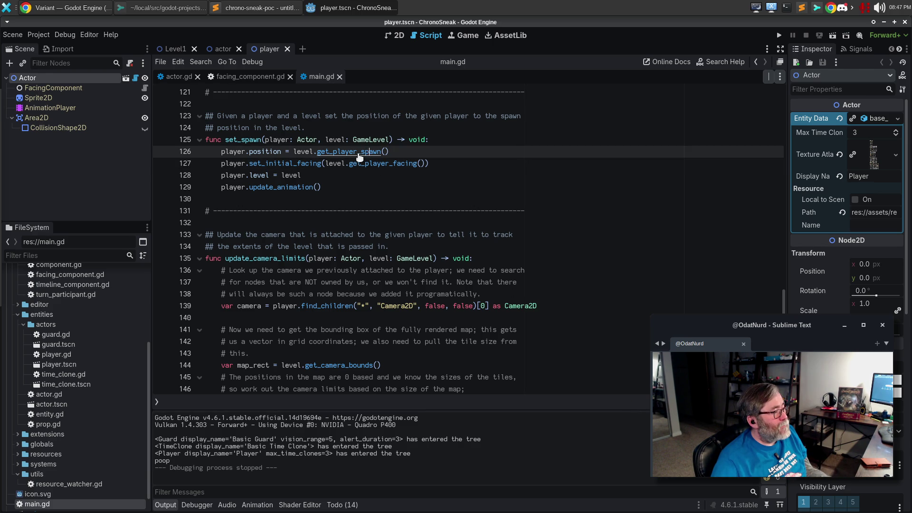
# Step: Rename get_player_spawn to get_player_position in level.gd, then close level.gd
pyautogui.keyDown('ctrl'); pyautogui.click(359, 153); pyautogui.keyUp('ctrl')
pyautogui.scroll(2, 359, 155)
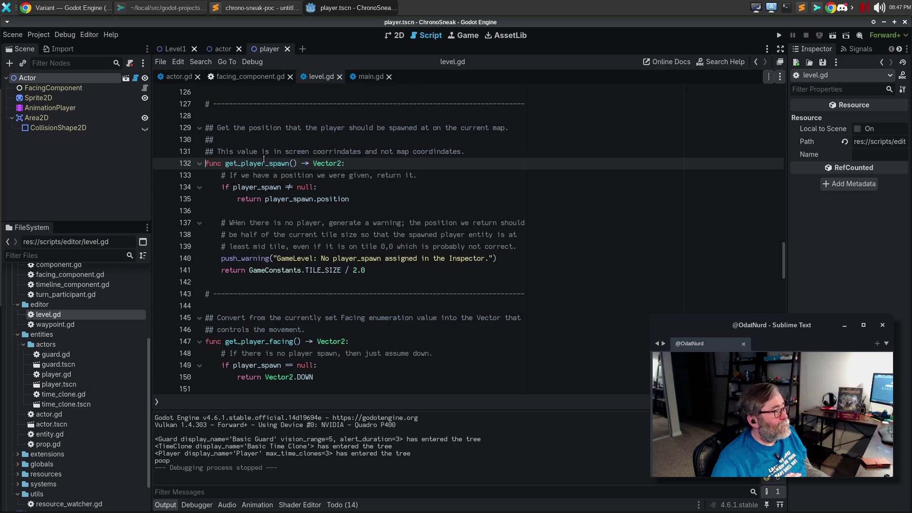
pyautogui.moveTo(274, 164); pyautogui.dragTo(289, 165)
pyautogui.write('position')
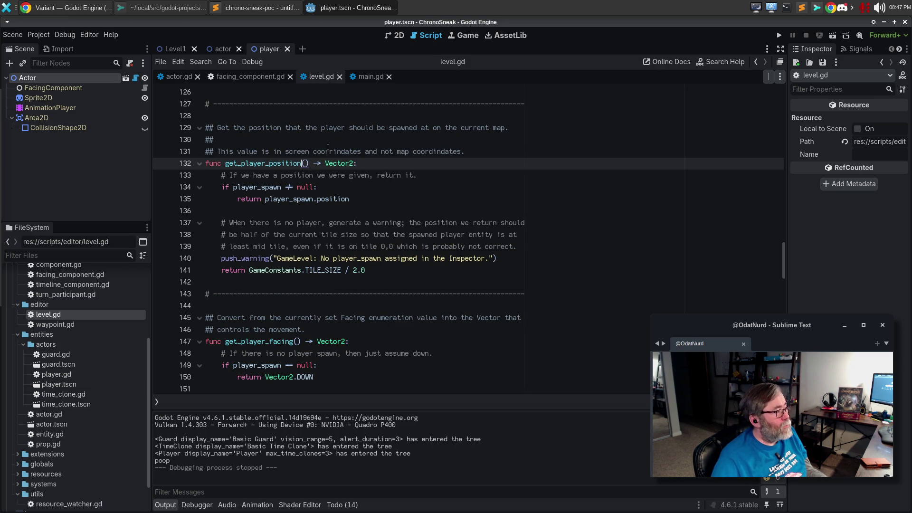
pyautogui.click(340, 76)
# Step: Update the set_spawn call in main.gd to get_player_position
pyautogui.moveTo(361, 152); pyautogui.dragTo(383, 152)
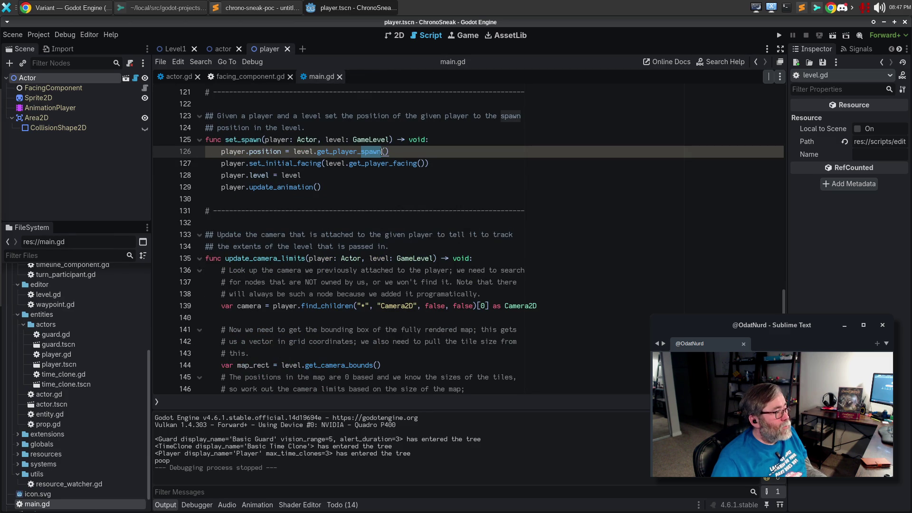
pyautogui.write('position')
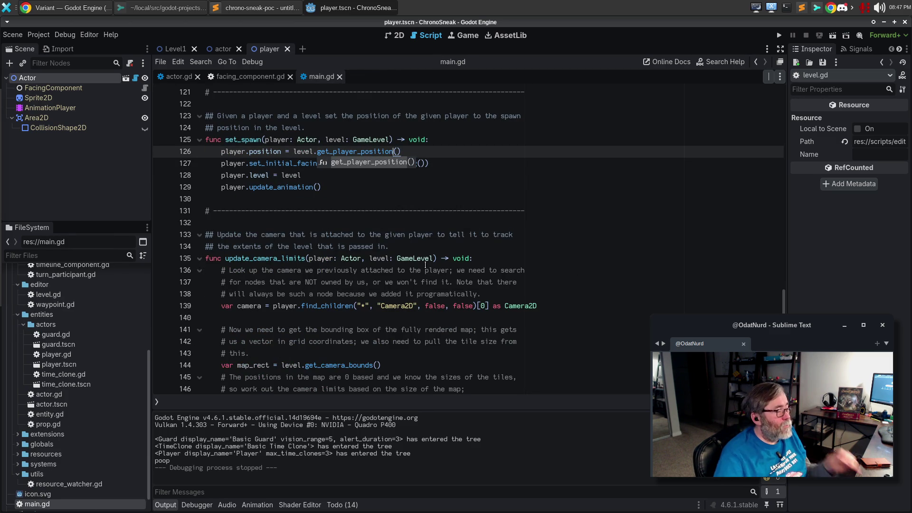
pyautogui.click(488, 170)
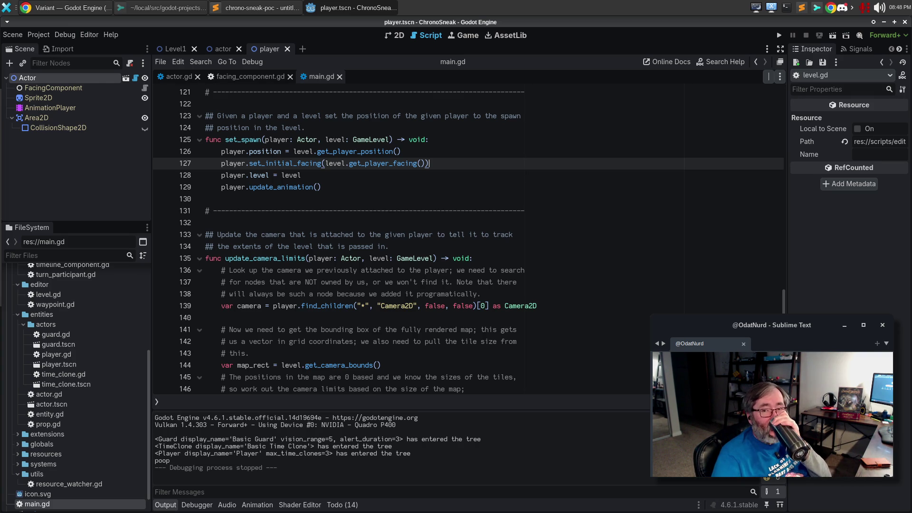
# Step: Run the game to test the get_player_position rename, then stop it
pyautogui.click(372, 217)
pyautogui.press('F5')
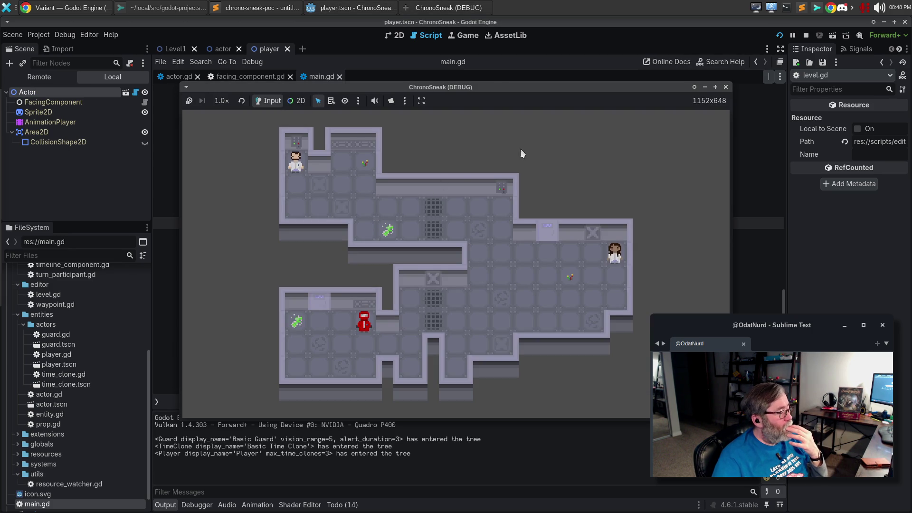
pyautogui.click(726, 87)
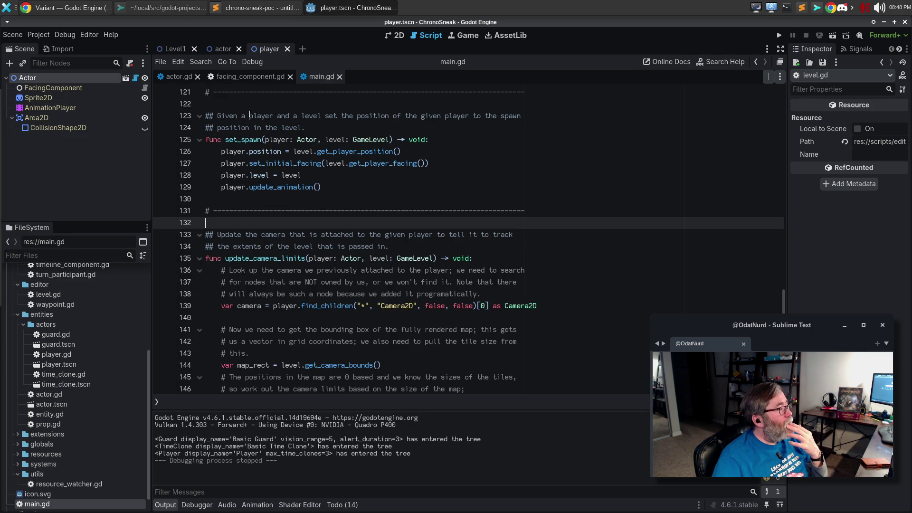
# Step: In actor.gd, use the Todo list to locate the set_initial_facing FIXME note and check its extent
pyautogui.click(178, 76)
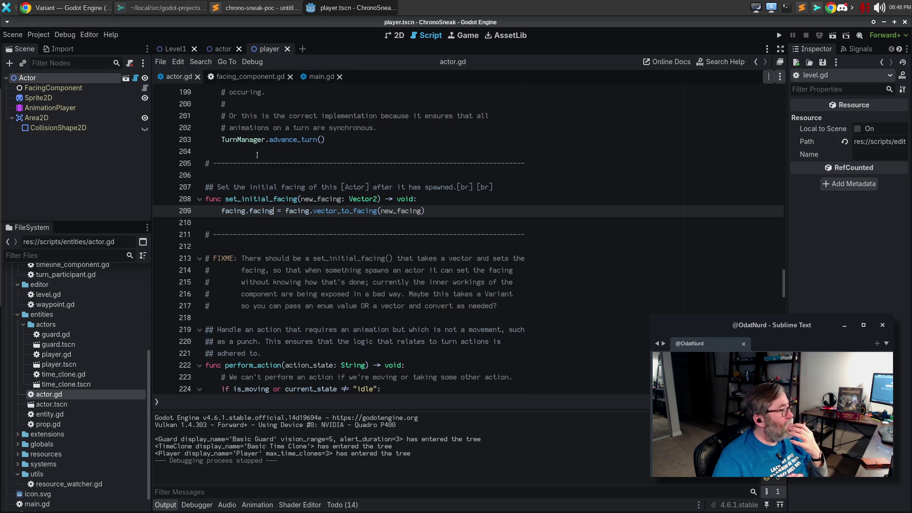
pyautogui.click(342, 505)
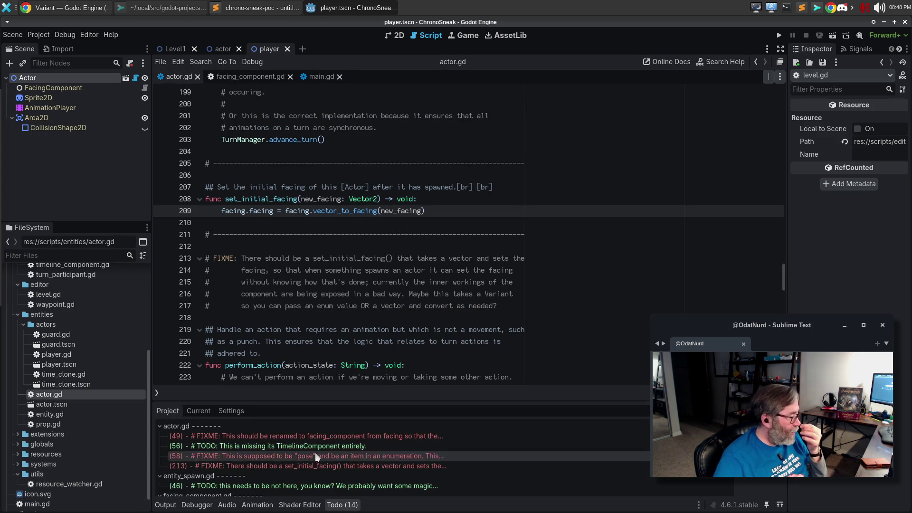
pyautogui.click(285, 468)
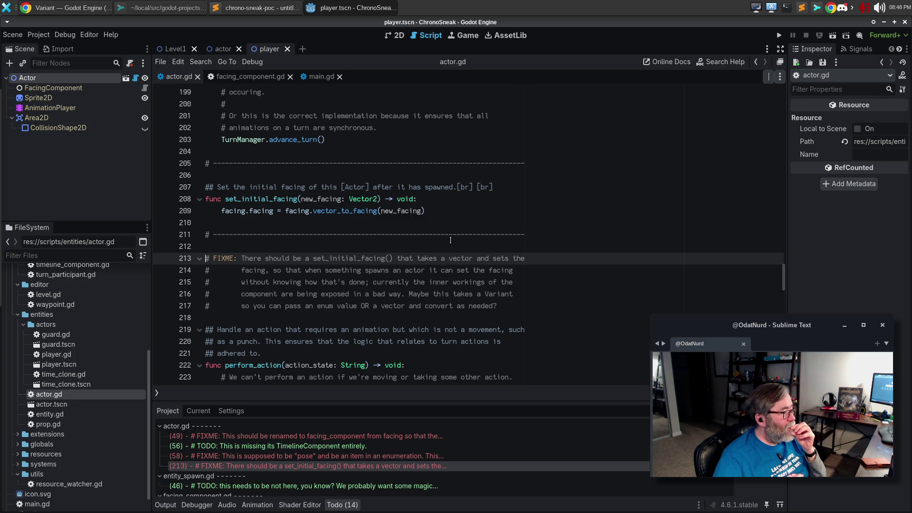
pyautogui.click(535, 272)
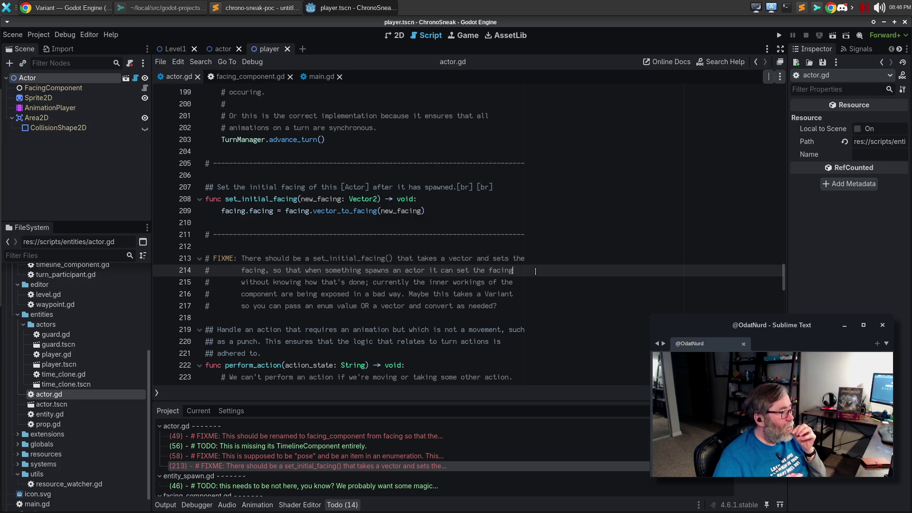
pyautogui.press('Down')
pyautogui.press('Down')
pyautogui.press('Down')
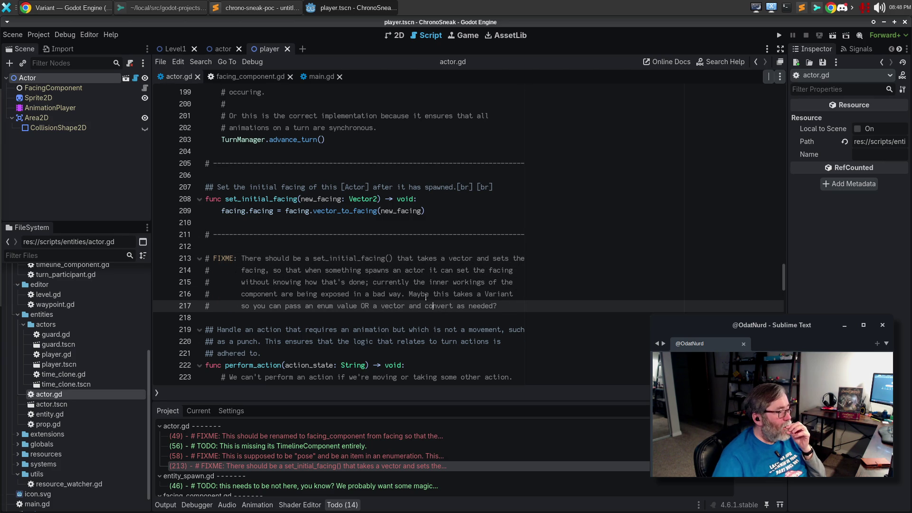
pyautogui.press('Up')
pyautogui.press('Up')
pyautogui.press('Up')
pyautogui.press('Down')
pyautogui.press('Down')
pyautogui.press('Down')
pyautogui.press('Up')
pyautogui.press('Up')
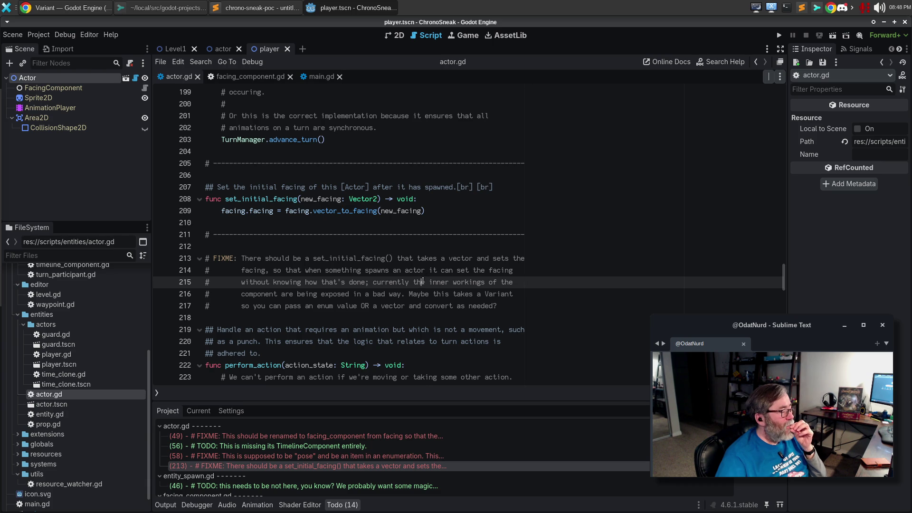
# Step: Move the FIXME block above set_initial_facing's doc comment, remove the extra blank line, and save actor.gd
pyautogui.moveTo(526, 305); pyautogui.dragTo(190, 260)
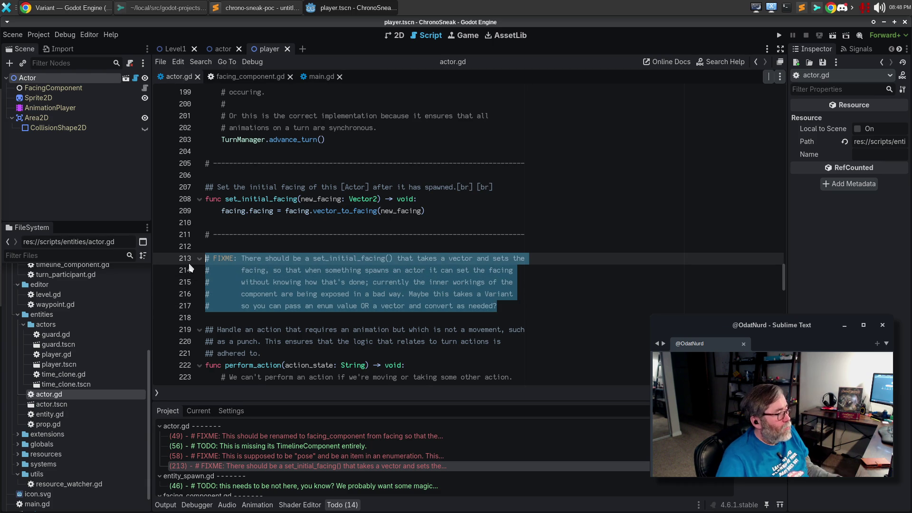
pyautogui.hotkey('alt', 'Up')
pyautogui.hotkey('alt', 'Up')
pyautogui.hotkey('alt', 'Up')
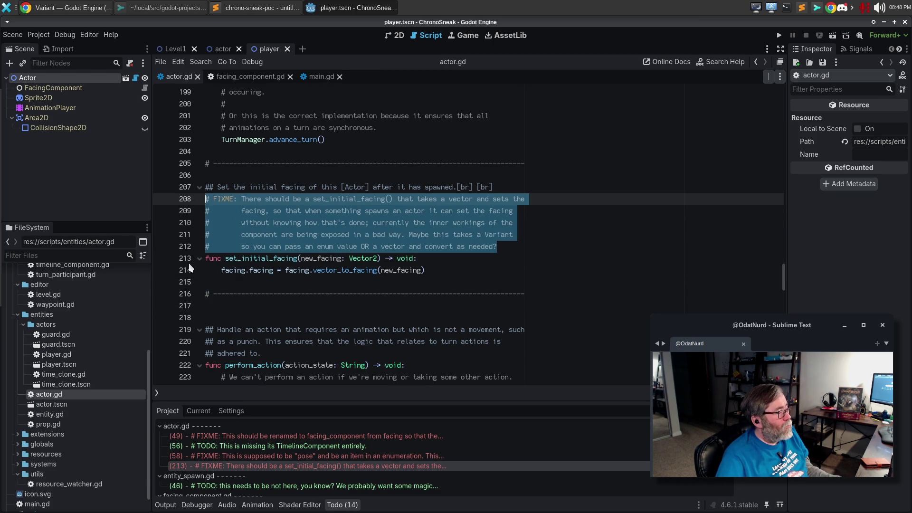
pyautogui.hotkey('alt', 'Up')
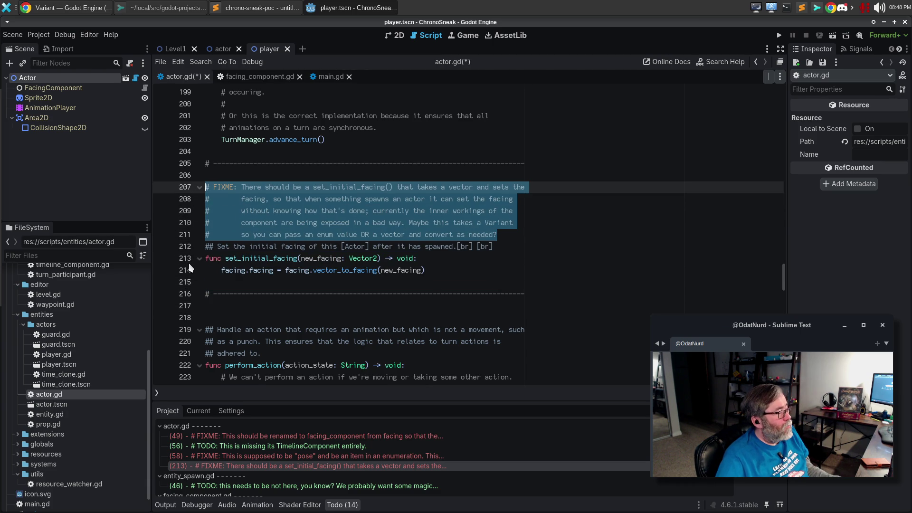
pyautogui.click(234, 318)
pyautogui.press('BackSpace')
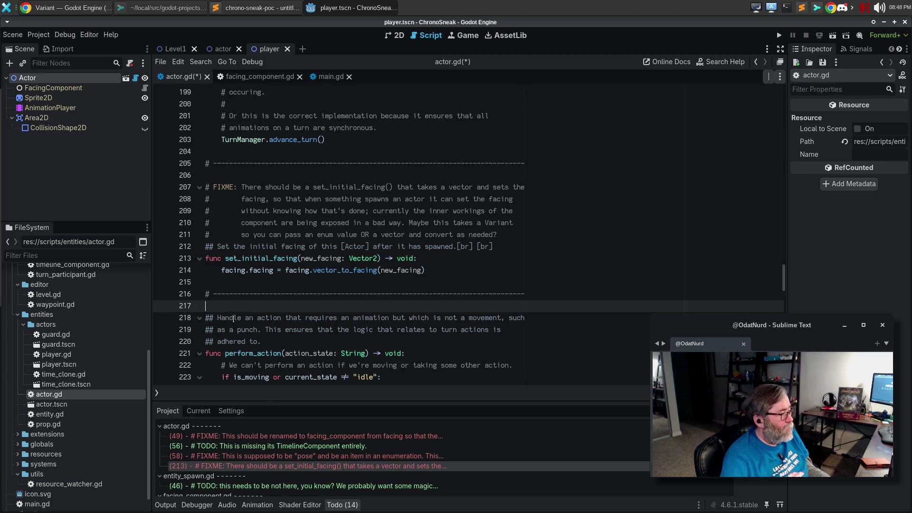
pyautogui.hotkey('ctrl', 's')
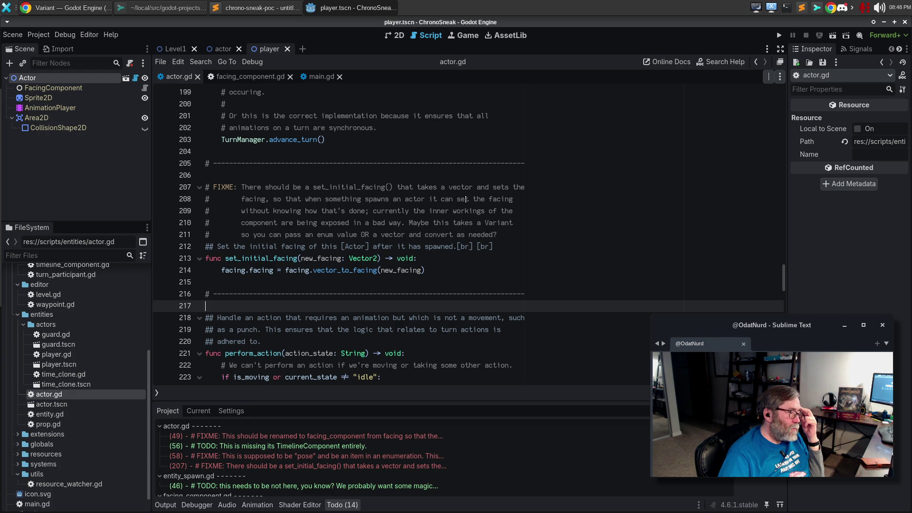
pyautogui.click(66, 7)
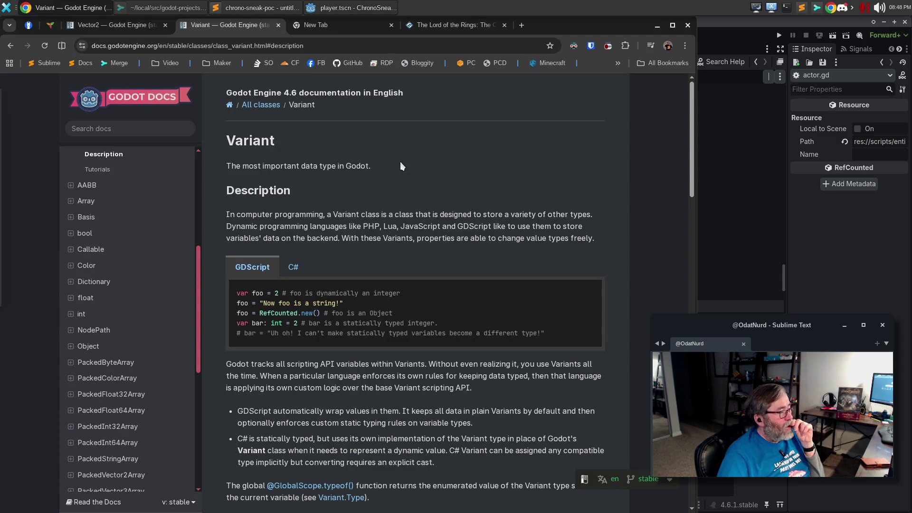
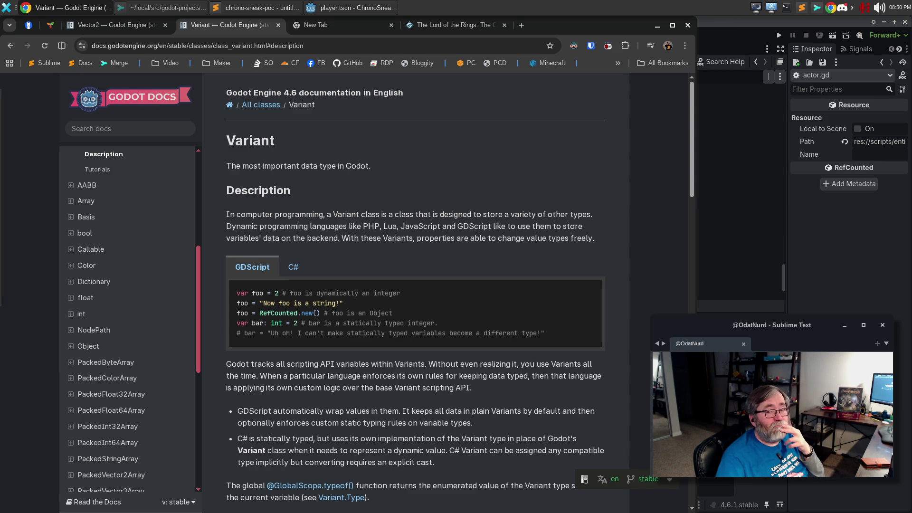
# Step: Return to the Variant docs page, scroll down, and open the Variant.Type link in a background tab
pyautogui.click(718, 30)
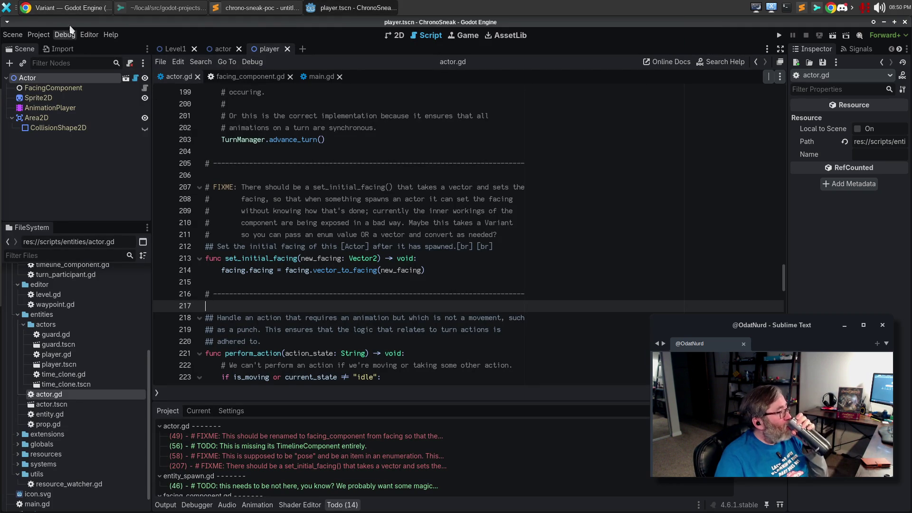
pyautogui.click(68, 9)
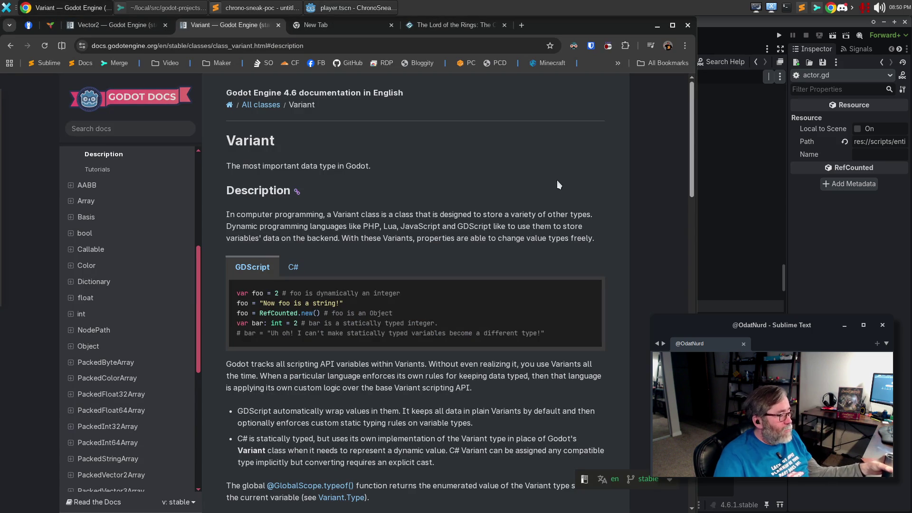
pyautogui.scroll(-1, 555, 169)
pyautogui.scroll(-2, 555, 165)
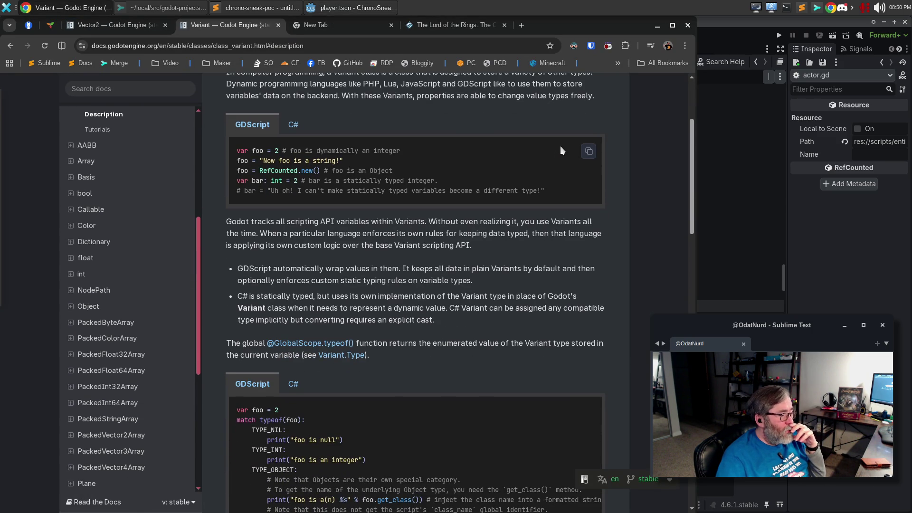
pyautogui.scroll(-4, 560, 144)
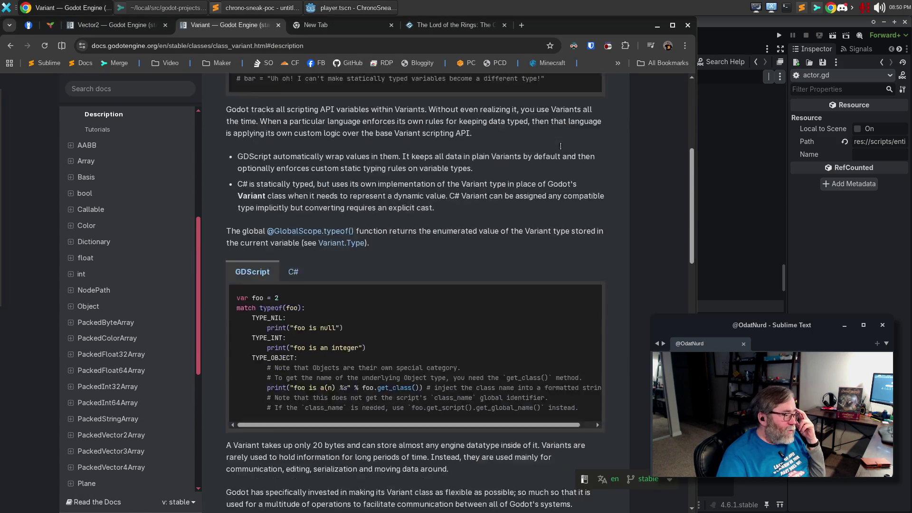
pyautogui.middleClick(351, 163)
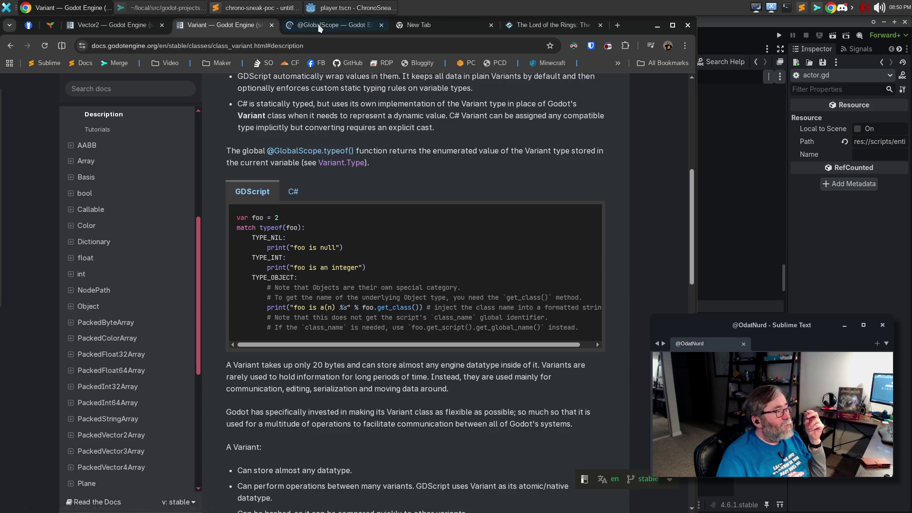
pyautogui.click(314, 24)
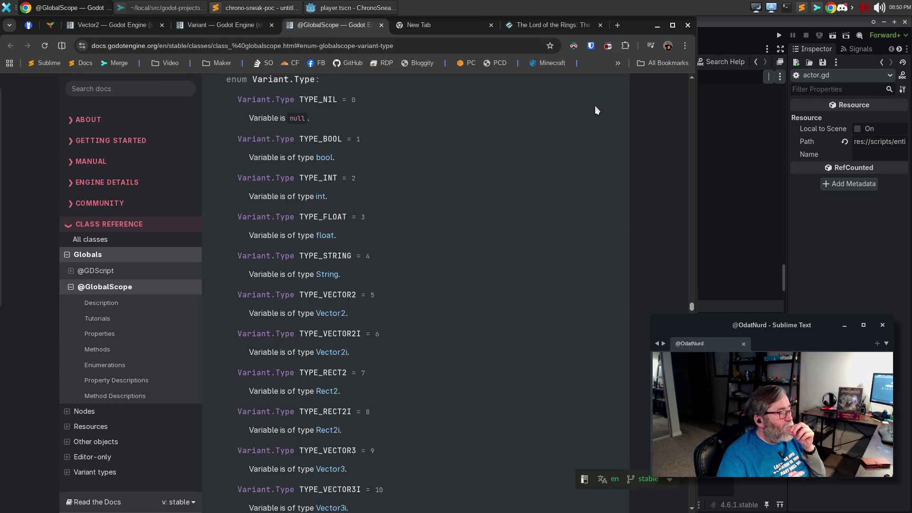
pyautogui.doubleClick(347, 295)
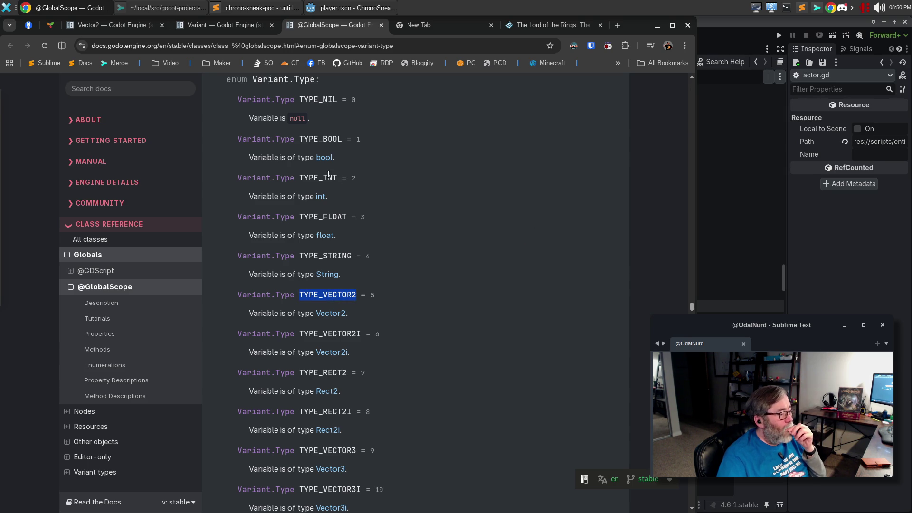
pyautogui.scroll(-2, 455, 161)
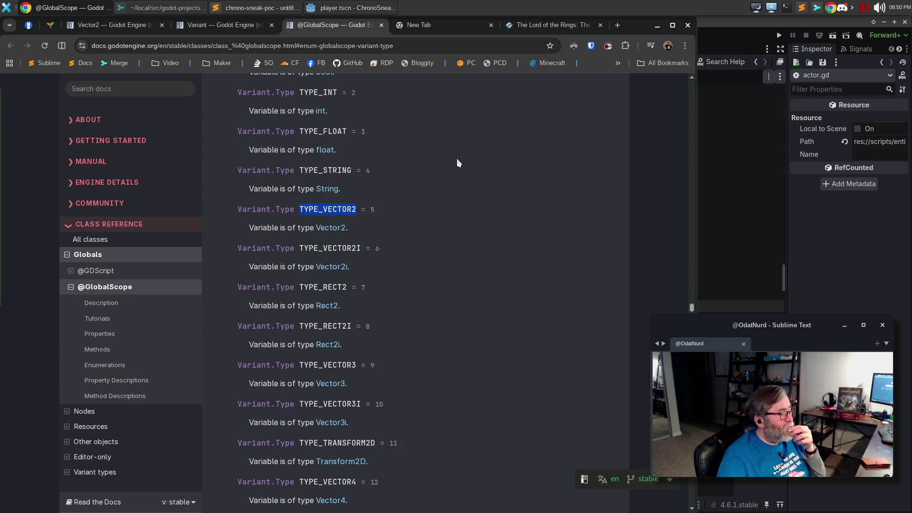
pyautogui.scroll(-2, 457, 158)
pyautogui.scroll(-5, 457, 158)
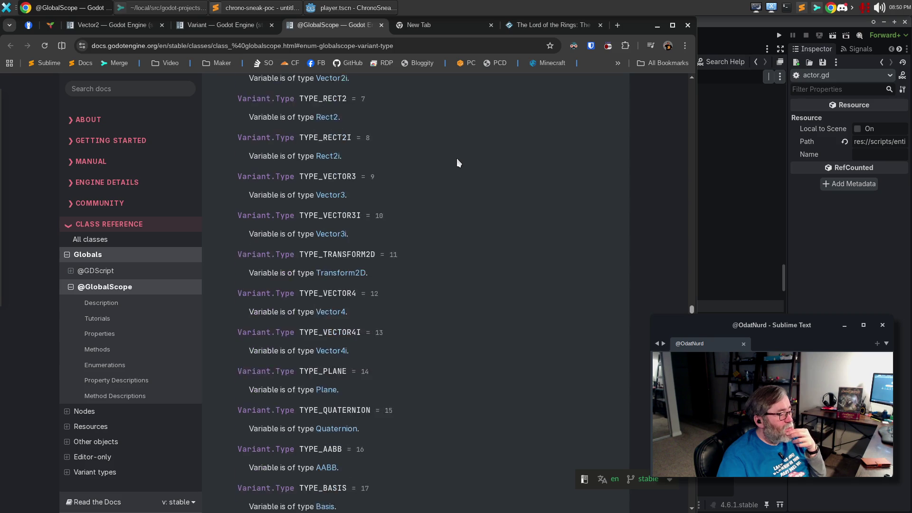
pyautogui.scroll(-5, 457, 159)
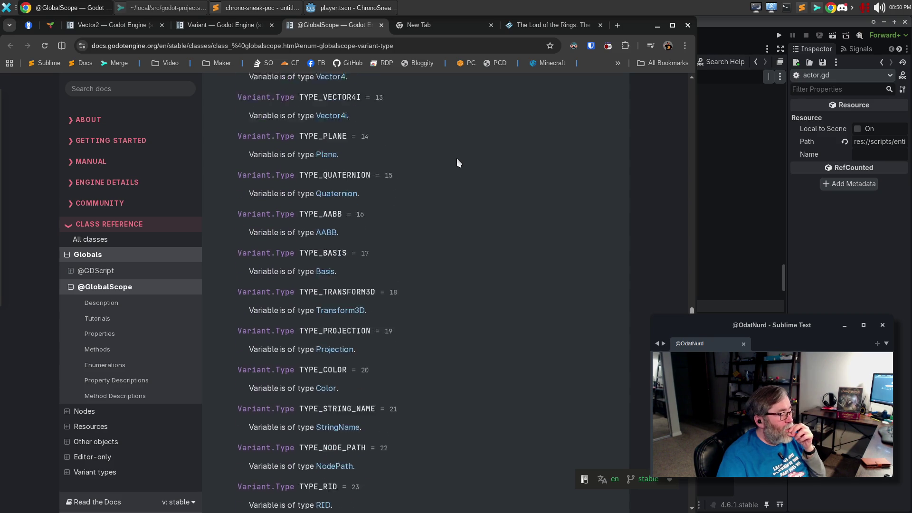
pyautogui.scroll(-4, 457, 159)
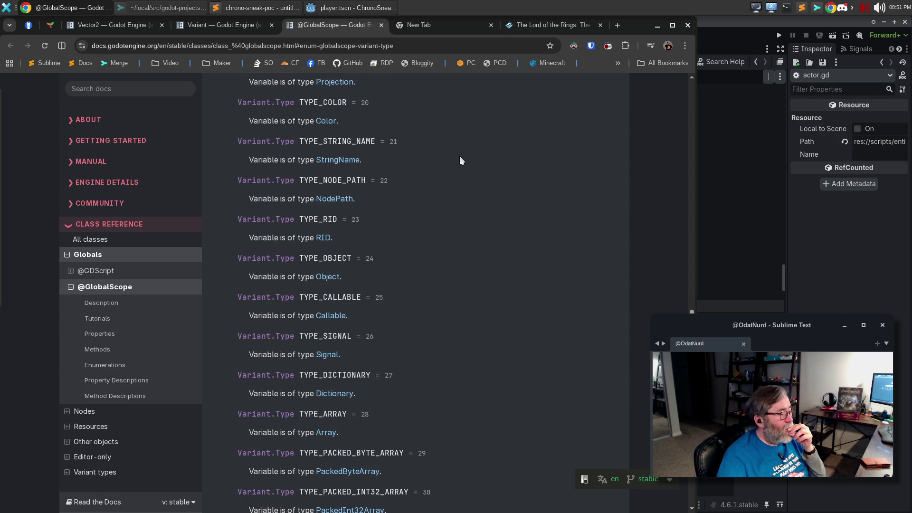
pyautogui.scroll(-3, 461, 154)
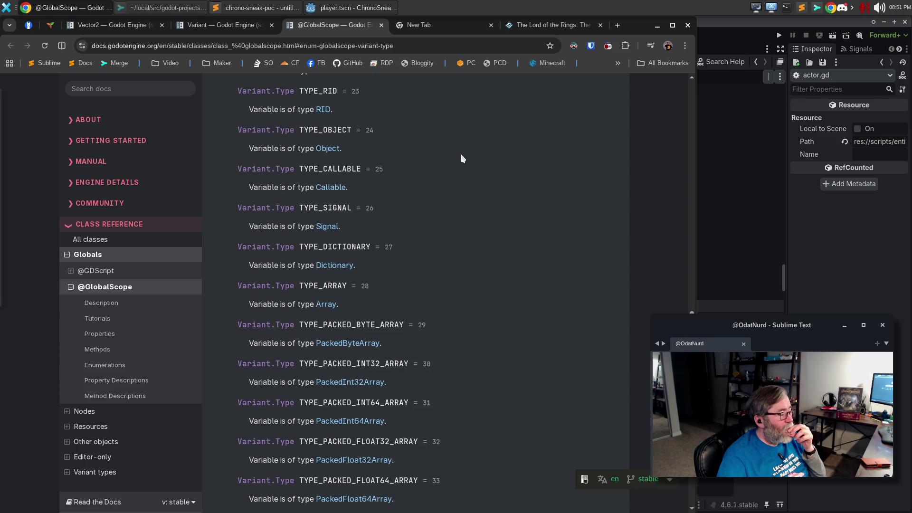
pyautogui.scroll(-2, 461, 154)
pyautogui.scroll(15, 463, 151)
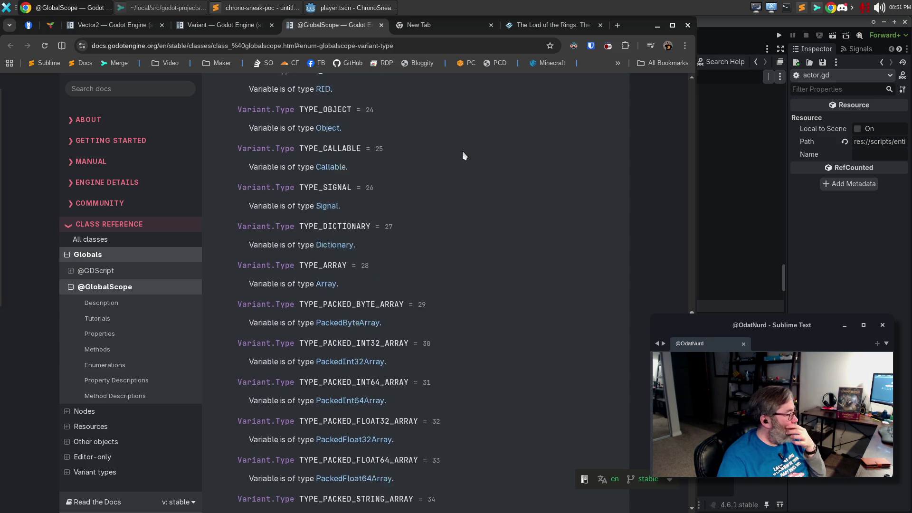
# Step: Reread the typeof match example on the Variant page, then return to the Godot editor
pyautogui.click(232, 27)
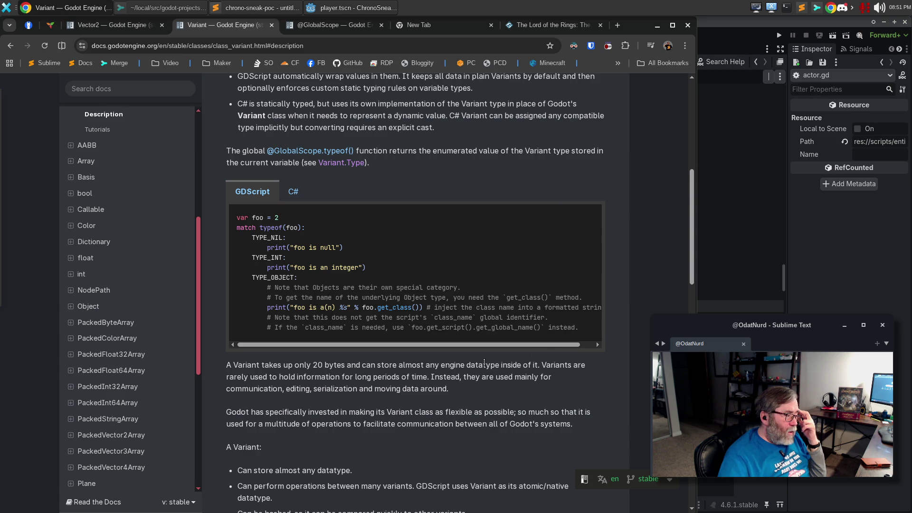
pyautogui.scroll(-4, 504, 389)
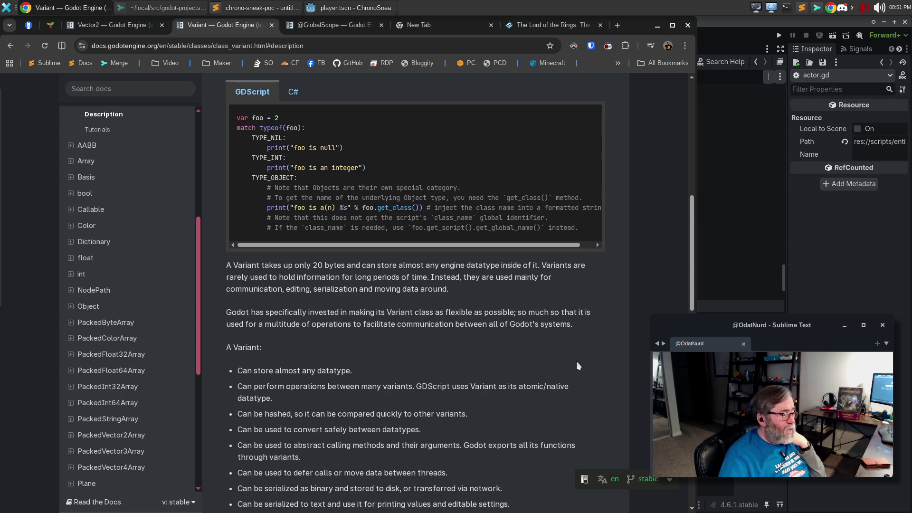
pyautogui.scroll(-1, 577, 363)
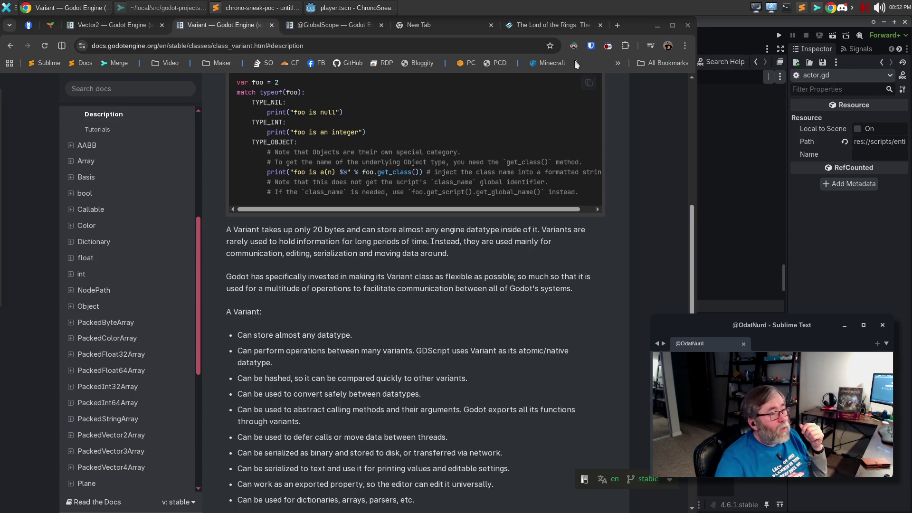
pyautogui.click(700, 23)
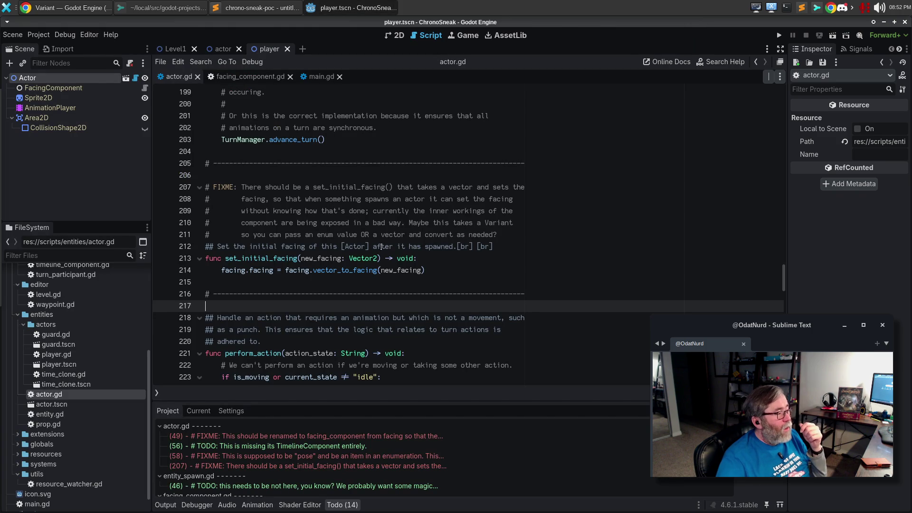
# Step: Add a 'match typeof(new_facing):' line at the top of set_initial_facing
pyautogui.doubleClick(363, 258)
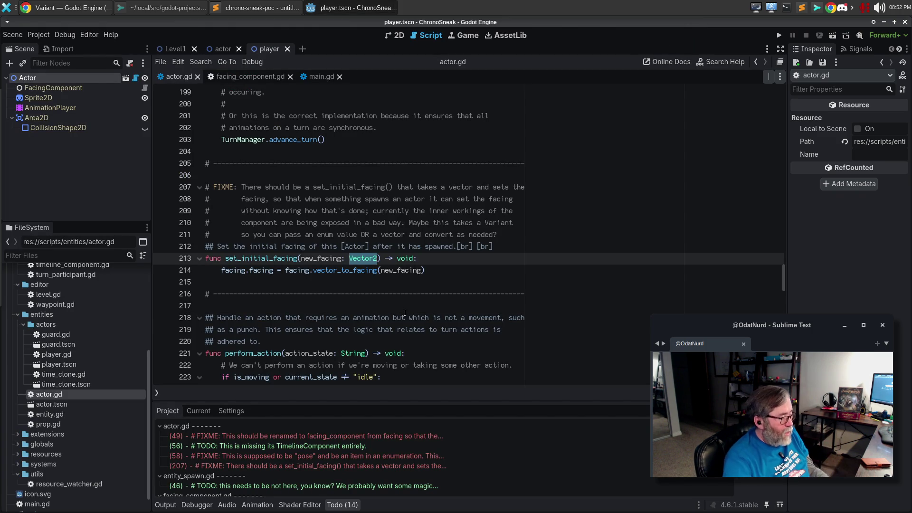
pyautogui.hotkey('alt', 'Tab')
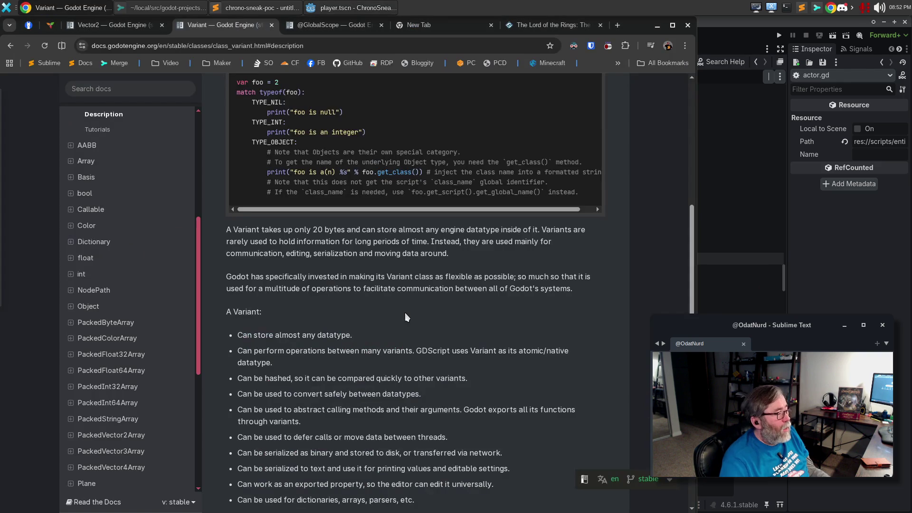
pyautogui.scroll(2, 284, 314)
pyautogui.hotkey('alt', 'Tab')
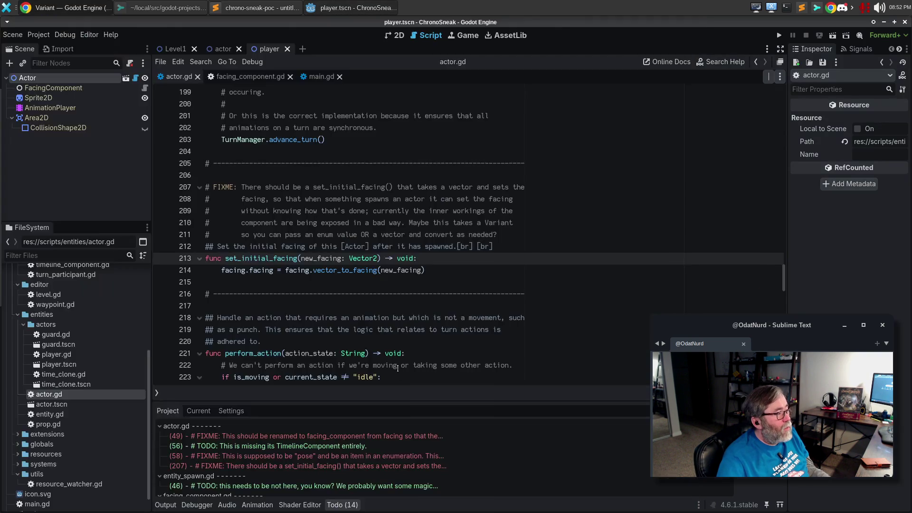
pyautogui.press('Return')
pyautogui.write('match')
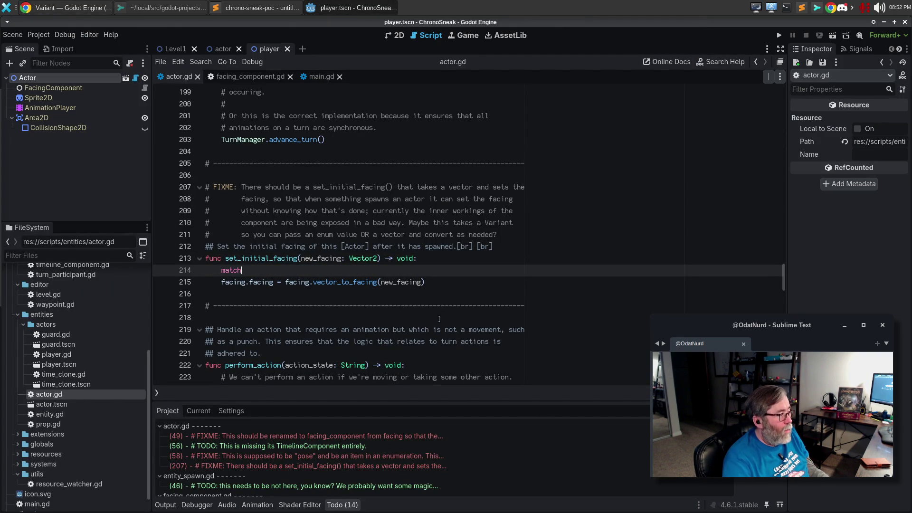
pyautogui.write(' typeof(')
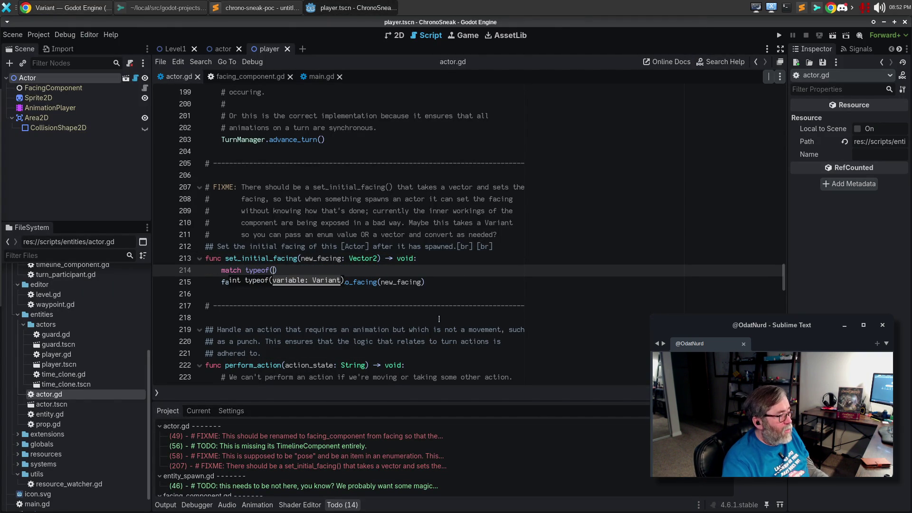
pyautogui.write('new_facing)')
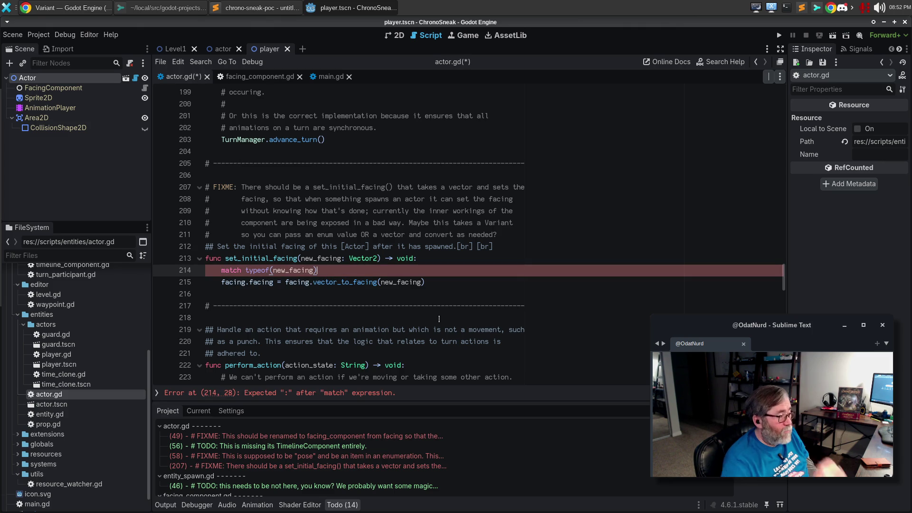
pyautogui.write(':')
pyautogui.press('Return')
# Step: Add a TYPE_INT: case with a placeholder pass body
pyautogui.hotkey('alt', 'Tab')
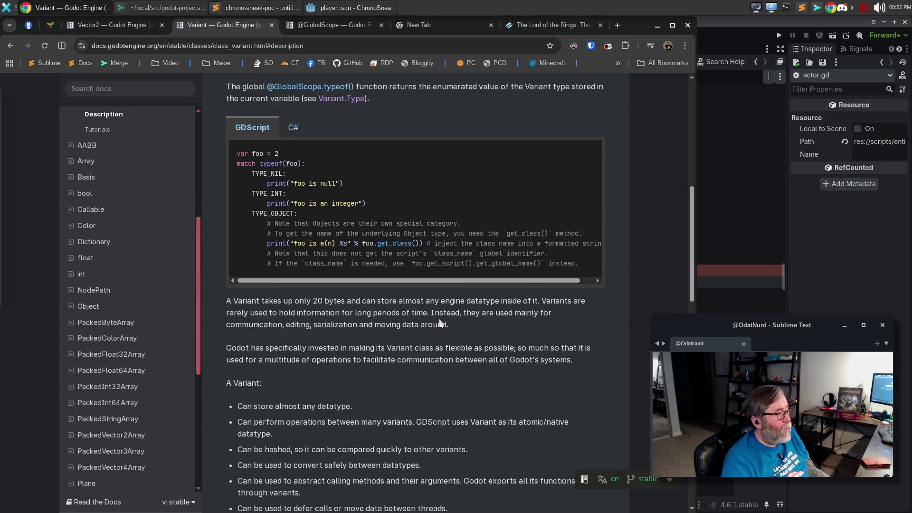
pyautogui.hotkey('alt', 'Tab')
pyautogui.write('TYPE_')
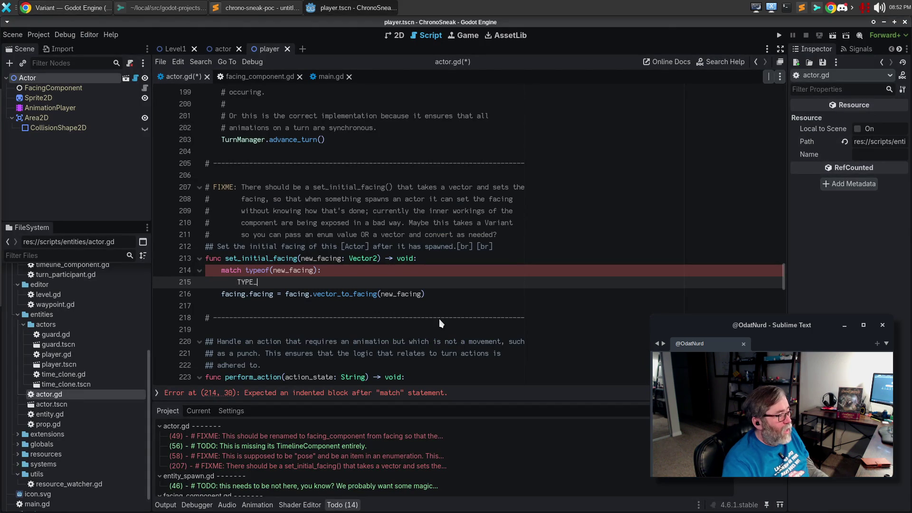
pyautogui.write('INT:')
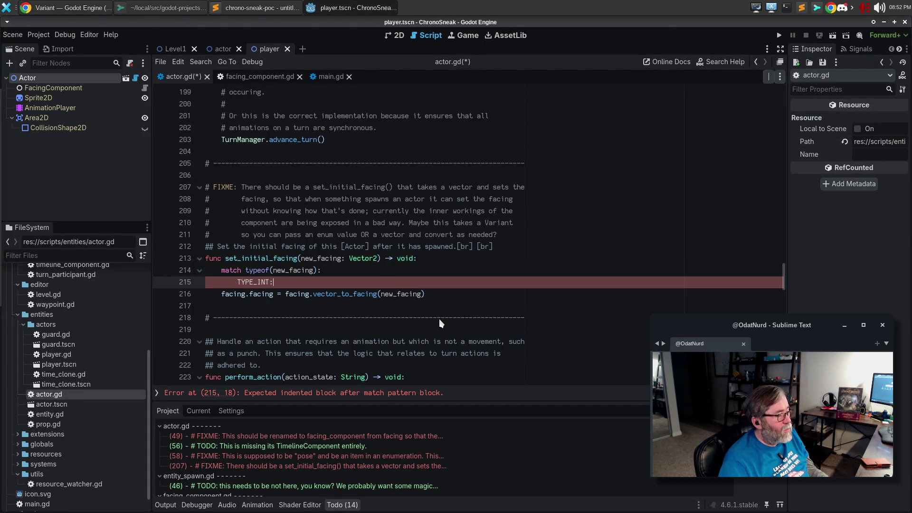
pyautogui.press('Return')
pyautogui.write('pass')
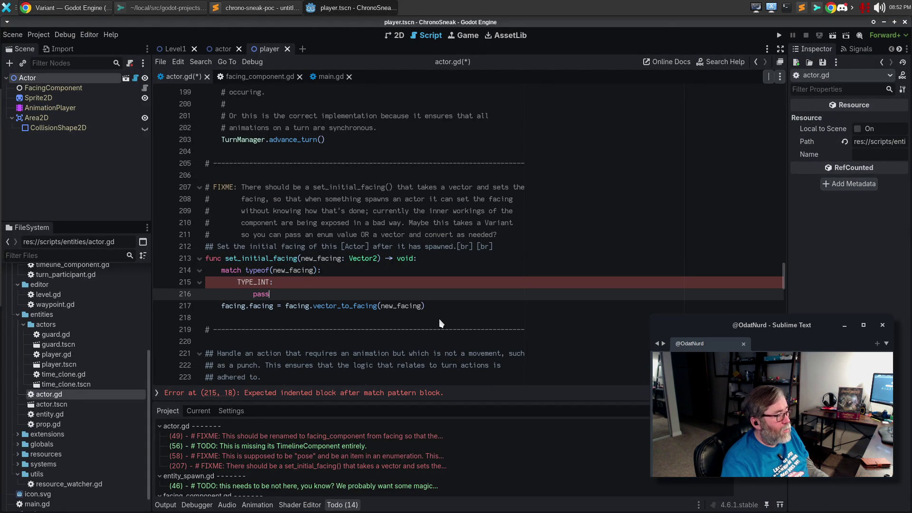
pyautogui.press('Return')
pyautogui.press('Return')
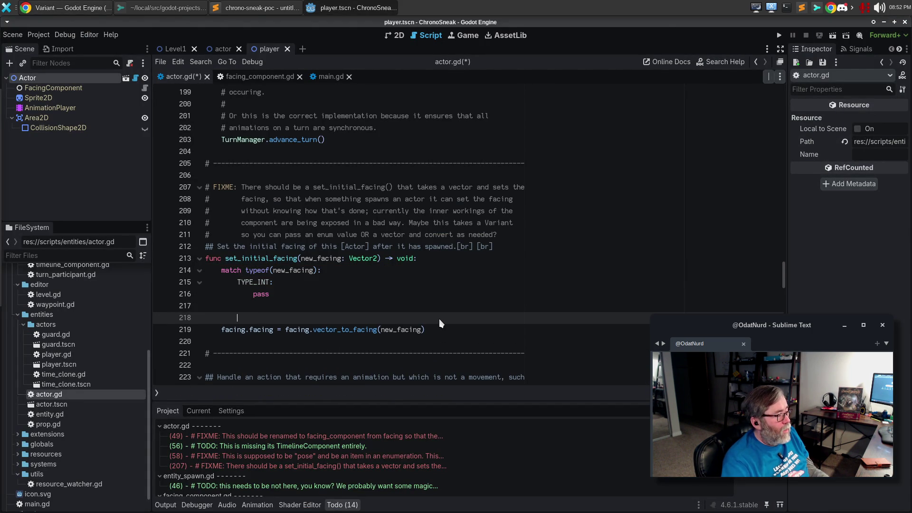
# Step: Add a TYPE_VECTOR2: case and indent the vector_to_facing conversion line under it
pyautogui.write('tTYPE')
pyautogui.press('Escape')
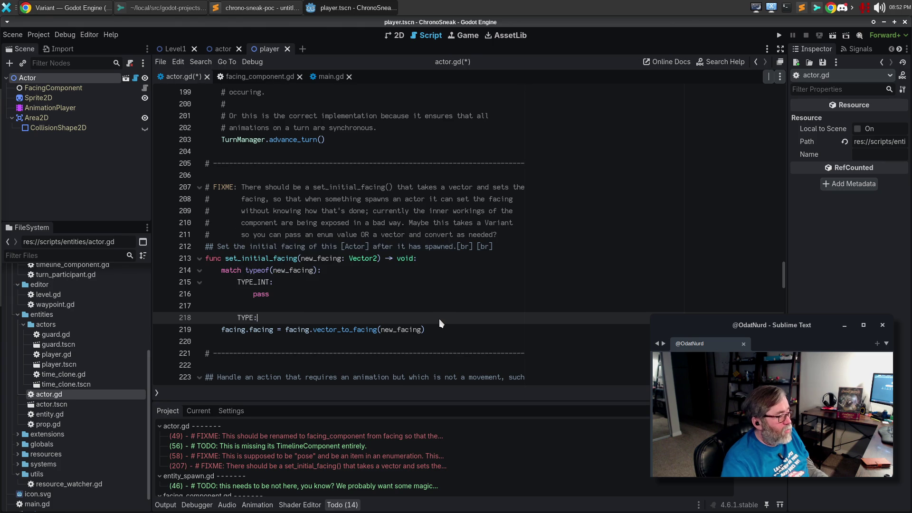
pyautogui.write('_')
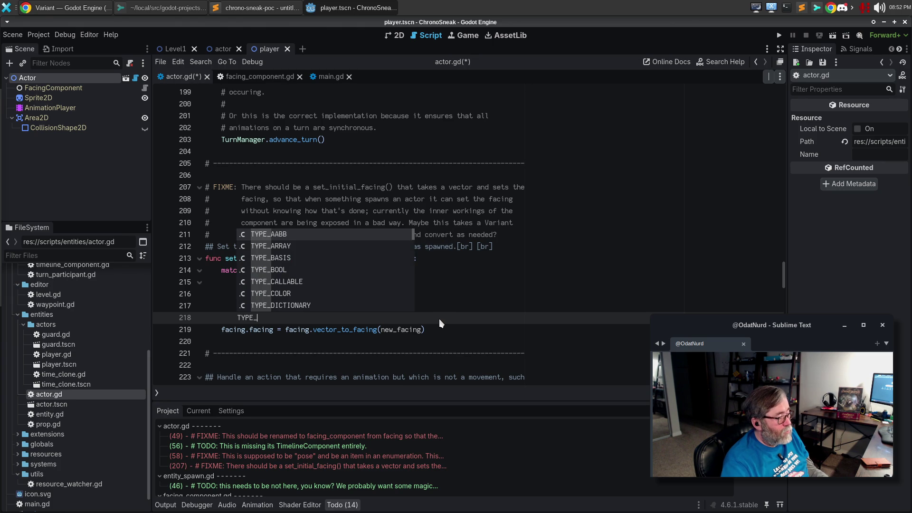
pyautogui.write('VE')
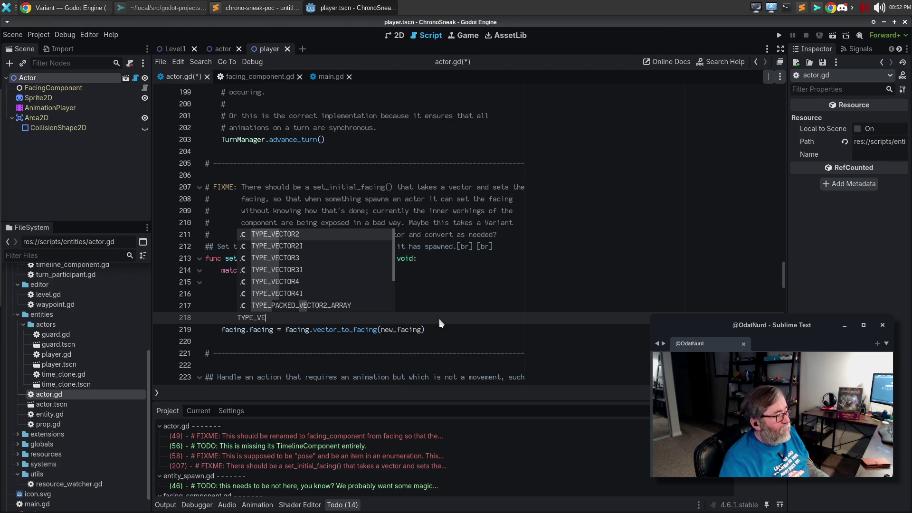
pyautogui.press('Return')
pyautogui.write(':')
pyautogui.press('Down')
pyautogui.press('Home')
pyautogui.press('Tab')
pyautogui.press('Tab')
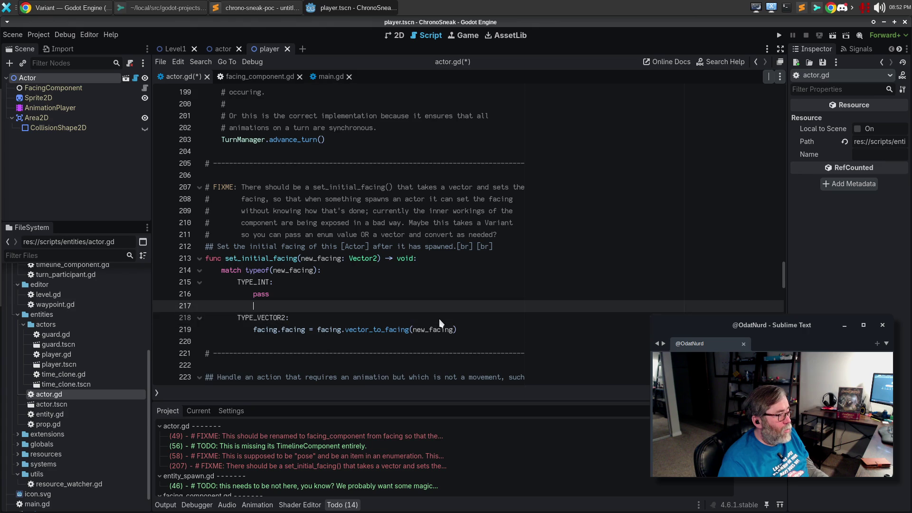
pyautogui.press('End')
pyautogui.press('Return')
pyautogui.press('Return')
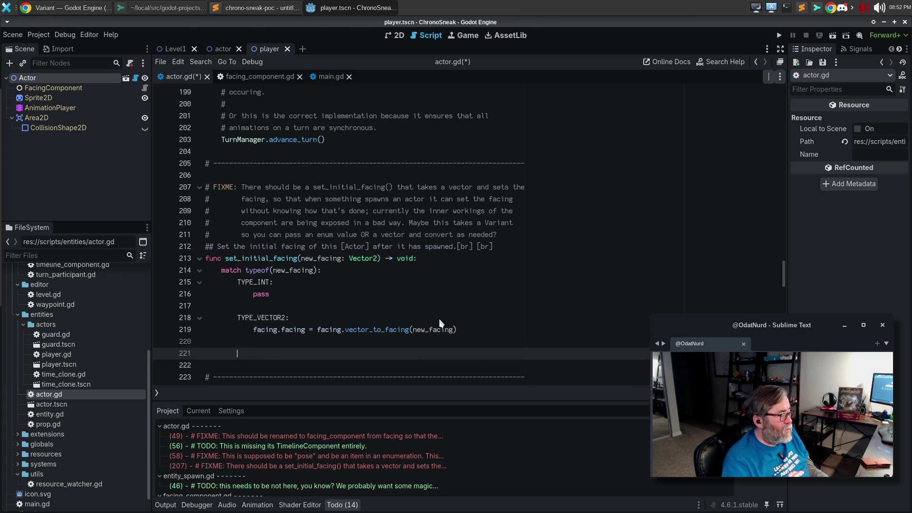
# Step: Add a default _: case that calls push_error("thing")
pyautogui.write('_:')
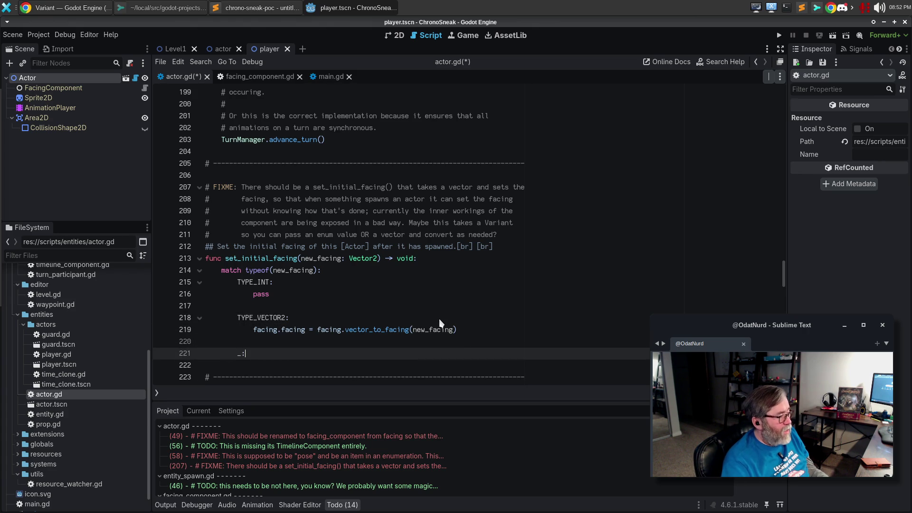
pyautogui.press('Return')
pyautogui.write('push_error("thing"')
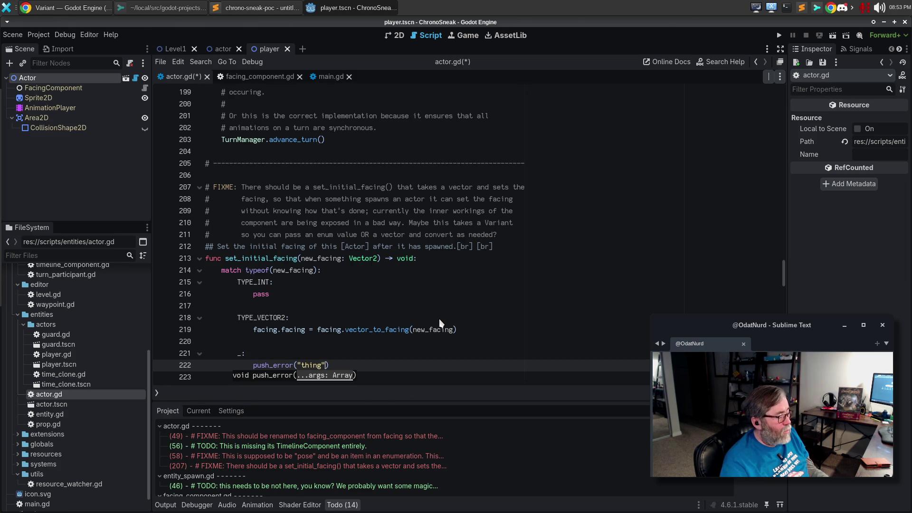
pyautogui.press('End')
pyautogui.press('Return')
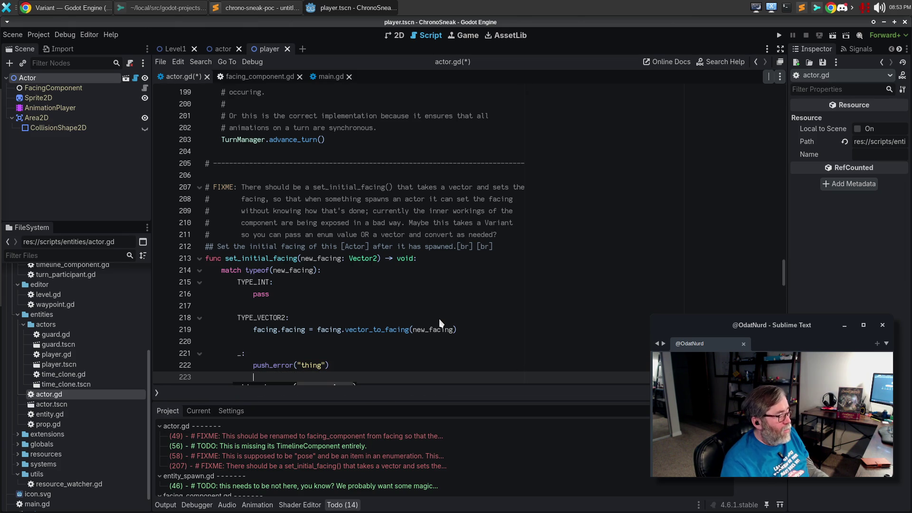
# Step: Replace pass in the TYPE_INT case with facing.facing = new_facing
pyautogui.press('Up')
pyautogui.press('Up')
pyautogui.press('Up')
pyautogui.press('End')
pyautogui.press('BackSpace')
pyautogui.press('BackSpace')
pyautogui.press('BackSpace')
pyautogui.write('facing.facing = new_facing')
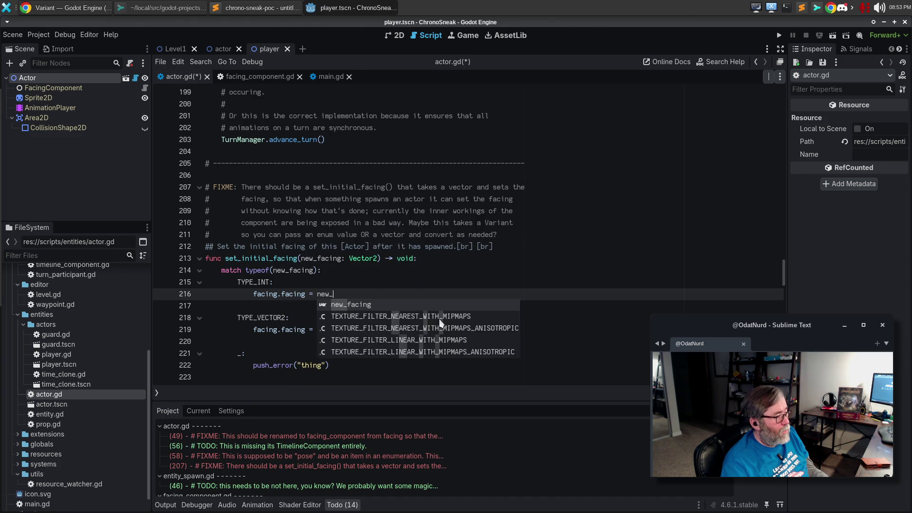
pyautogui.press('Down')
pyautogui.press('Down')
pyautogui.press('Down')
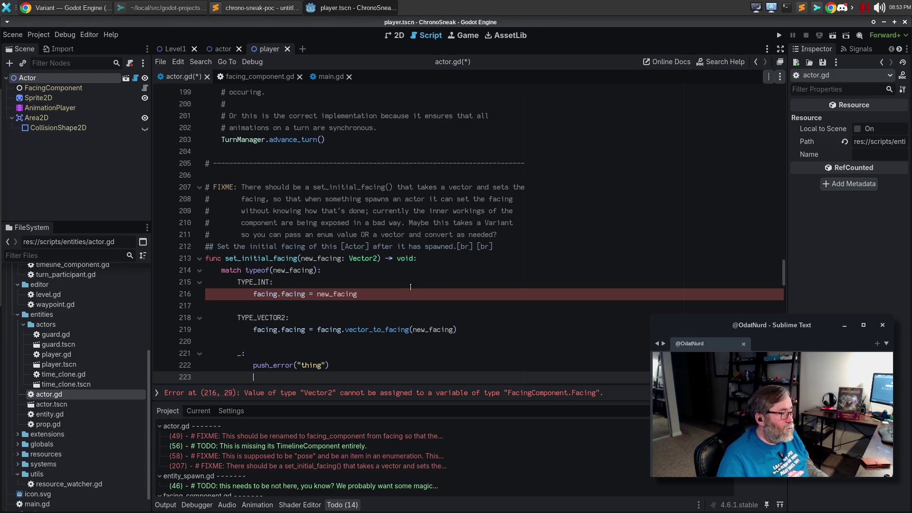
pyautogui.doubleClick(370, 259)
# Step: Change the set_initial_facing parameter type from Vector2 to Variant
pyautogui.write('Vara')
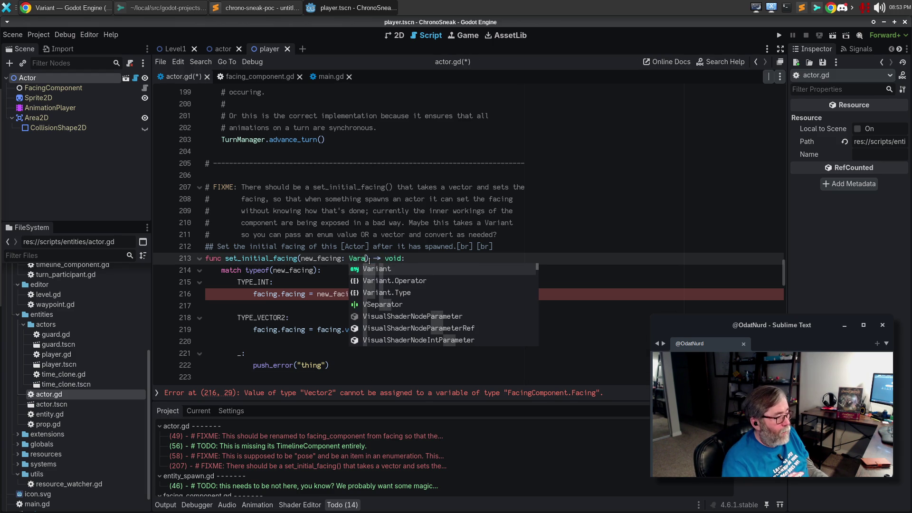
pyautogui.press('BackSpace')
pyautogui.write('iant')
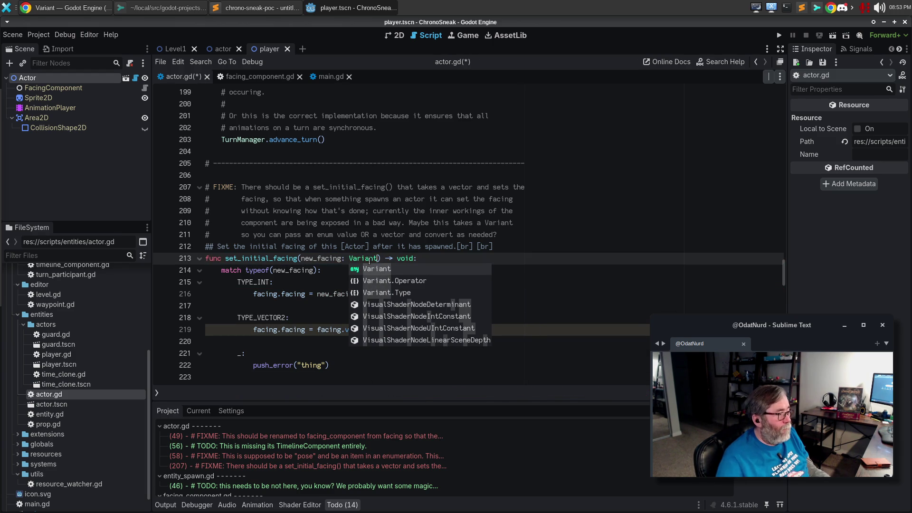
pyautogui.moveTo(326, 330); pyautogui.dragTo(315, 309)
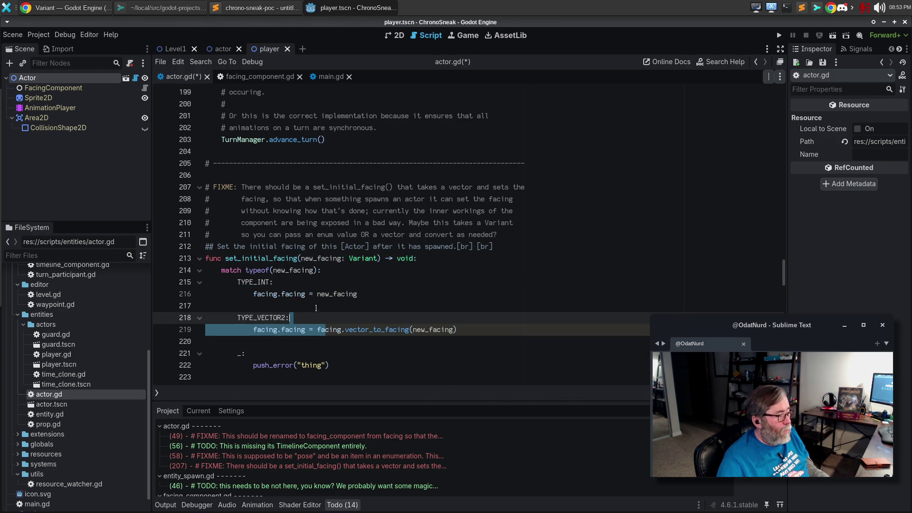
pyautogui.moveTo(342, 295)
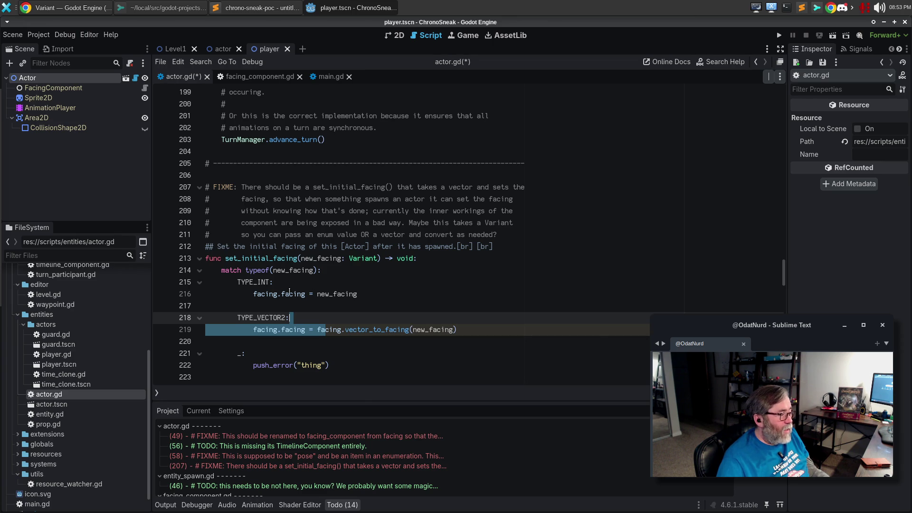
pyautogui.moveTo(365, 259)
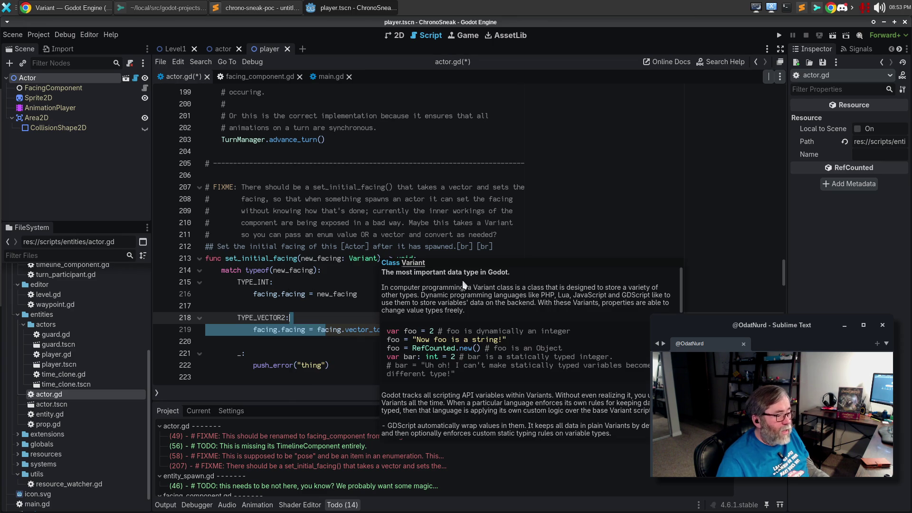
pyautogui.click(331, 322)
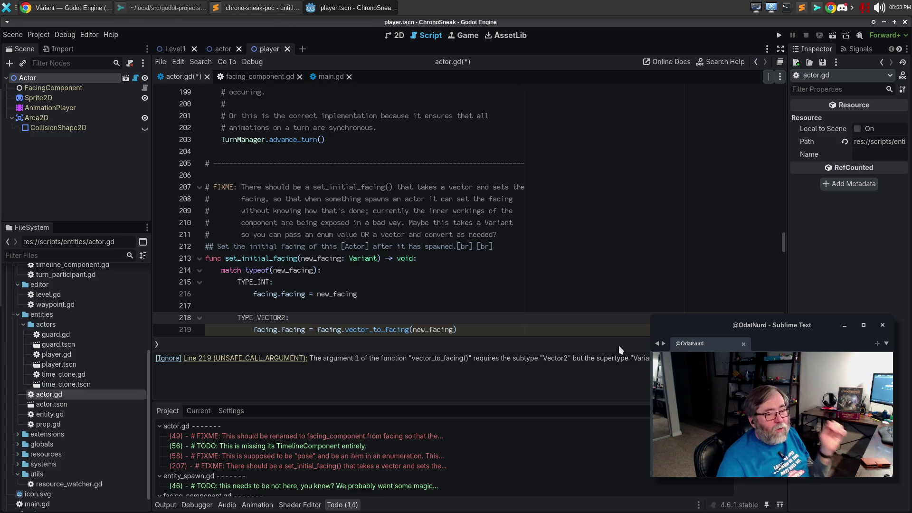
# Step: Add facing.facing = FacingComponent.Facing.DOWN after the push_error call in the default case
pyautogui.click(467, 330)
pyautogui.scroll(-1, 472, 318)
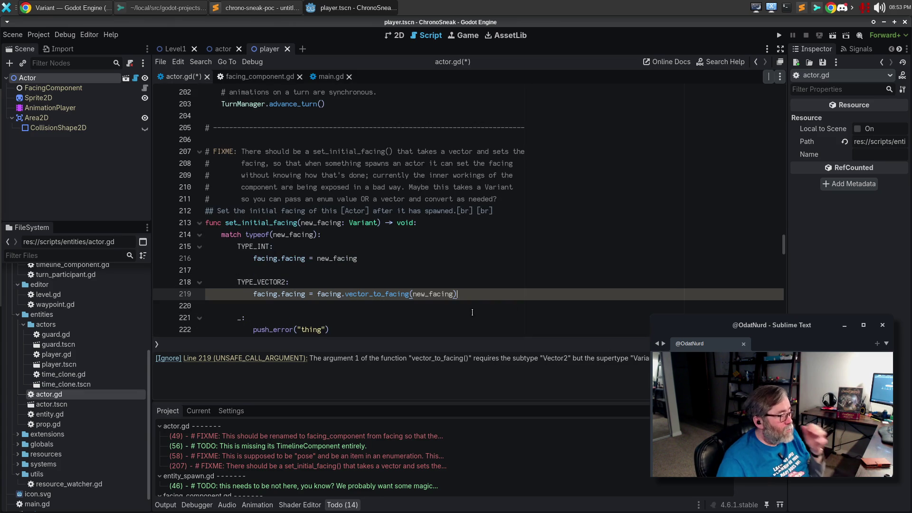
pyautogui.click(356, 330)
pyautogui.press('Return')
pyautogui.write('facing')
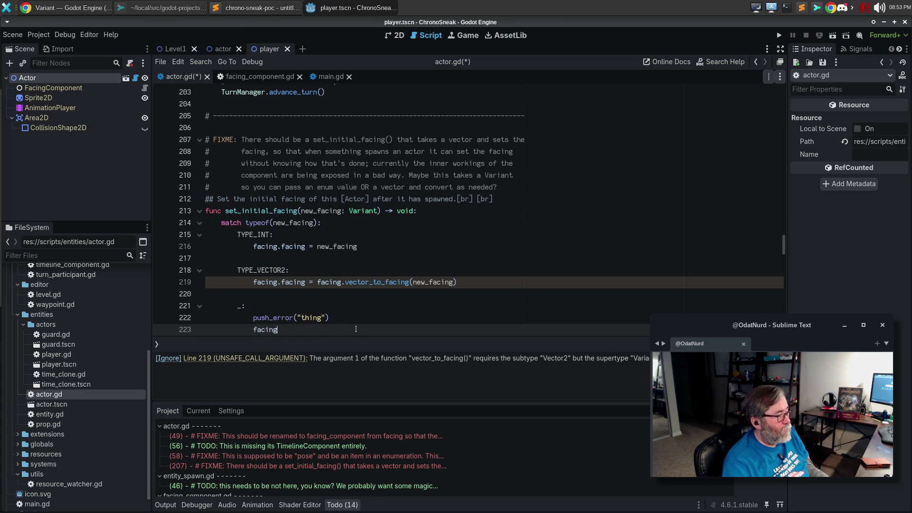
pyautogui.write('.facing = Fa')
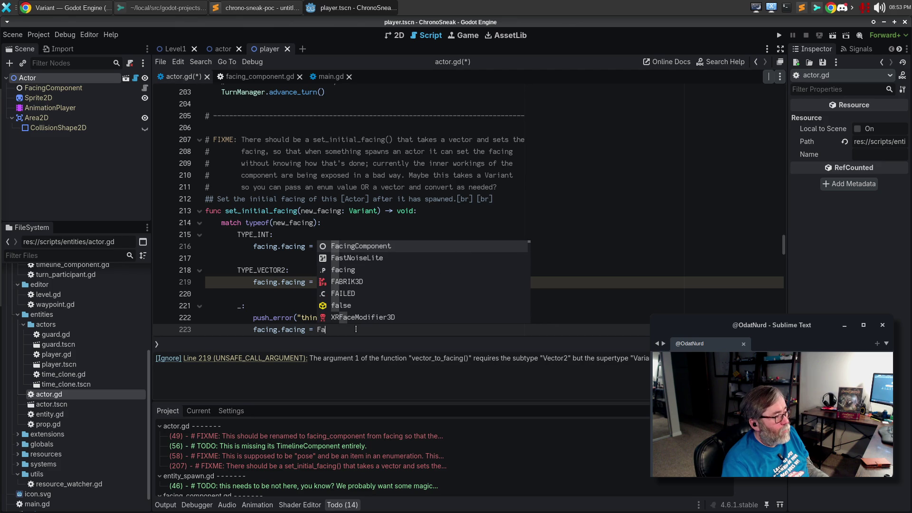
pyautogui.press('Return')
pyautogui.write('.')
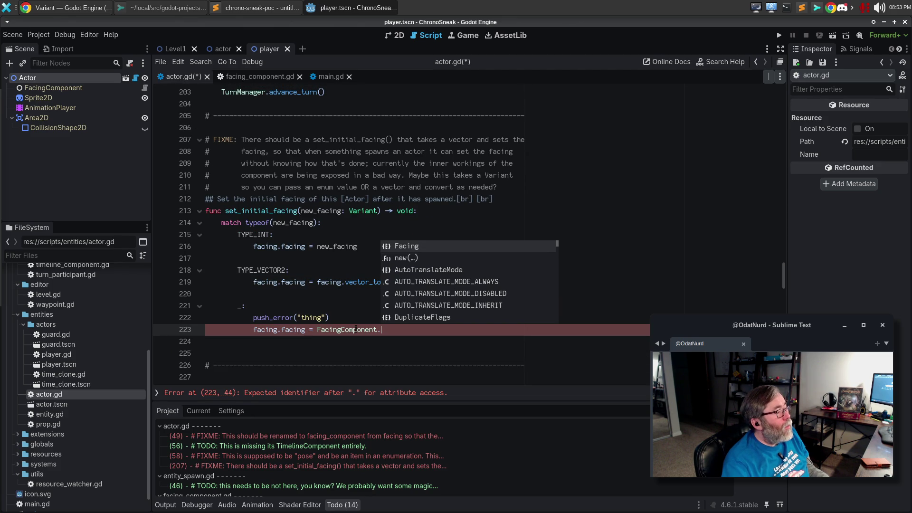
pyautogui.press('BackSpace')
pyautogui.press('BackSpace')
pyautogui.press('BackSpace')
pyautogui.write('.DOWN')
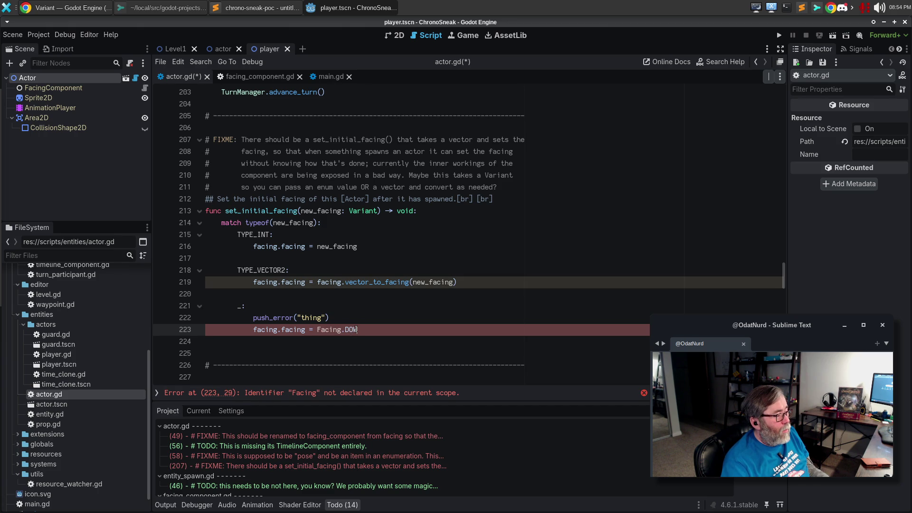
pyautogui.press('BackSpace')
pyautogui.press('BackSpace')
pyautogui.press('BackSpace')
pyautogui.write('Com')
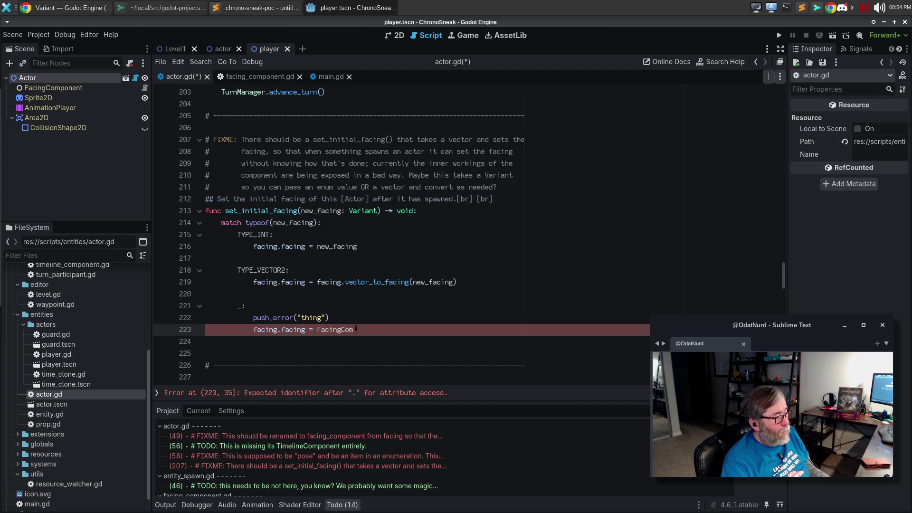
pyautogui.write('ponent.')
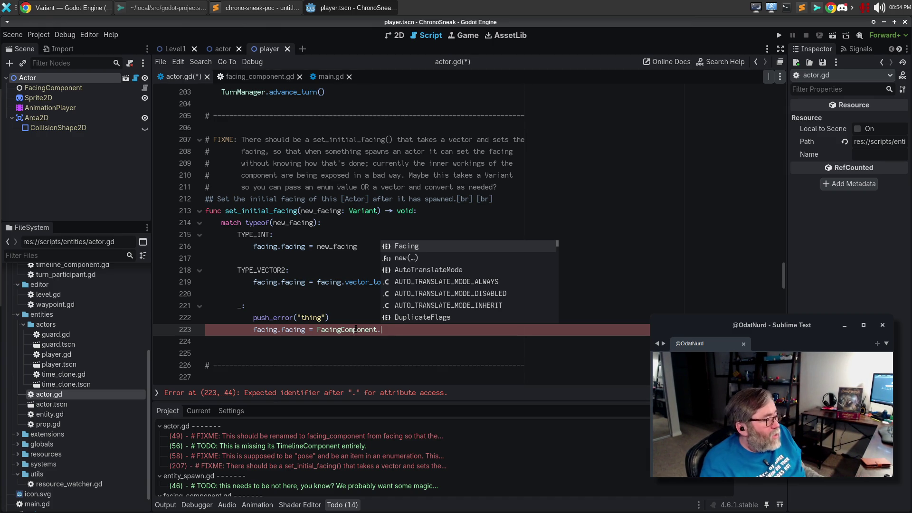
pyautogui.write('FD')
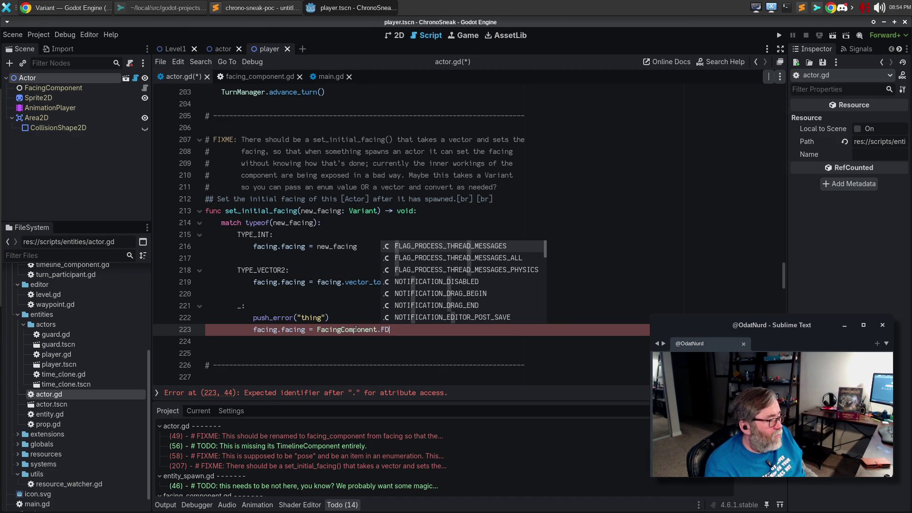
pyautogui.press('BackSpace')
pyautogui.write('acing.DOWN')
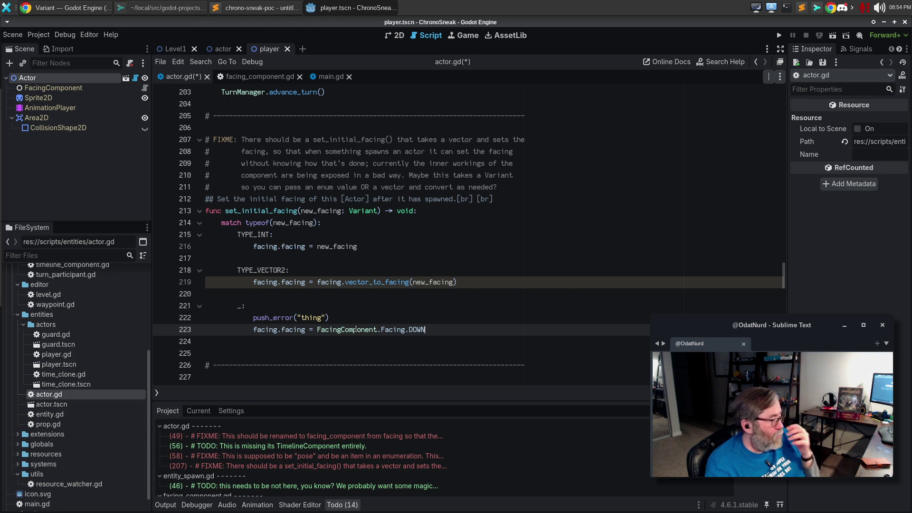
# Step: Reword the error to say set_initial_facing was given a bad argument, then save actor.gd
pyautogui.press('Up')
pyautogui.press('Left')
pyautogui.press('Left')
pyautogui.hotkey('ctrl', 'BackSpace')
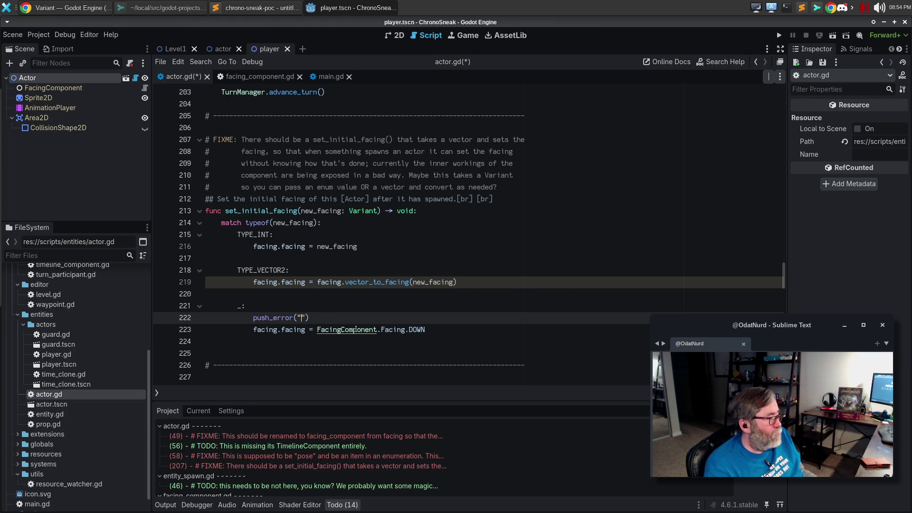
pyautogui.write('set_initia')
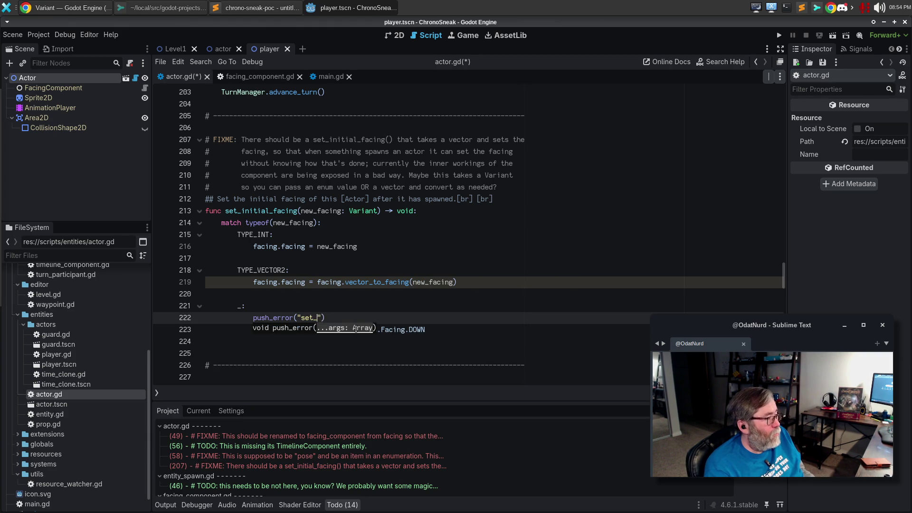
pyautogui.write('l_facing')
pyautogui.write(' given')
pyautogui.press('BackSpace')
pyautogui.press('BackSpace')
pyautogui.press('BackSpace')
pyautogui.write('was ghi')
pyautogui.press('BackSpace')
pyautogui.press('BackSpace')
pyautogui.press('BackSpace')
pyautogui.write('given a')
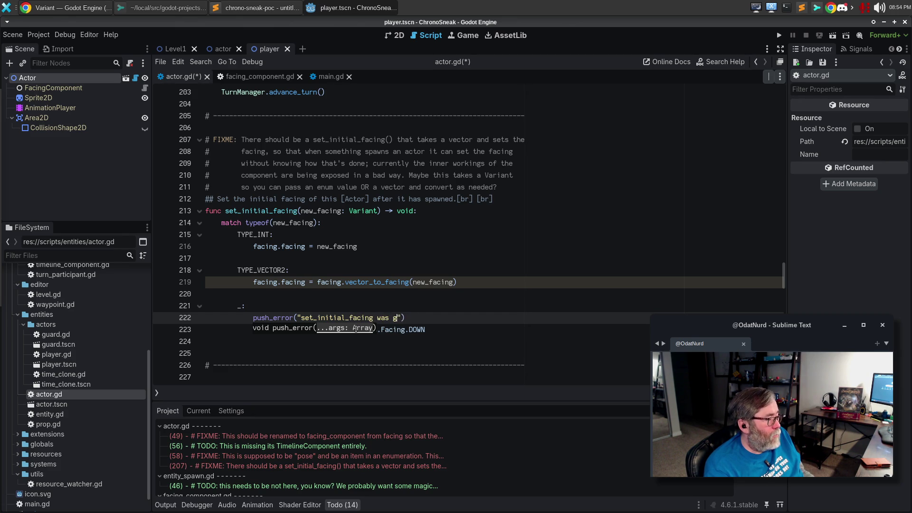
pyautogui.write(' bad argu')
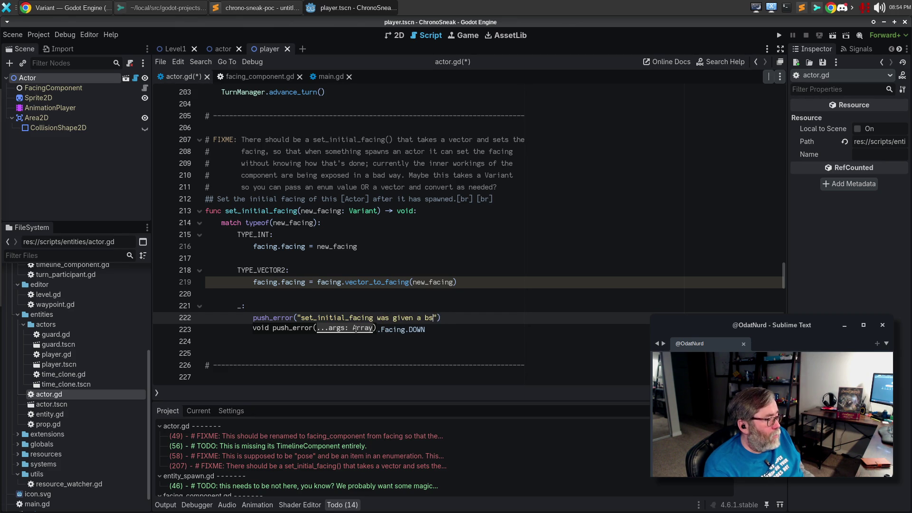
pyautogui.write('ment')
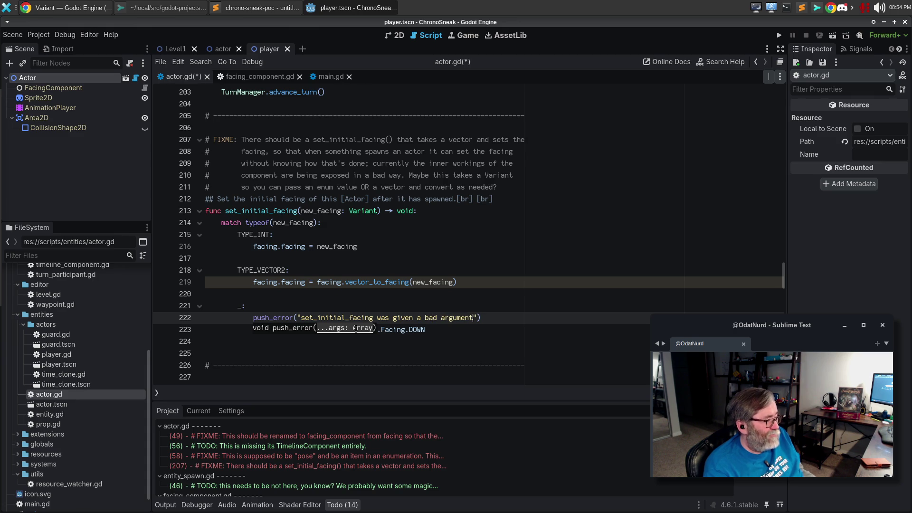
pyautogui.press('Down')
pyautogui.press('Down')
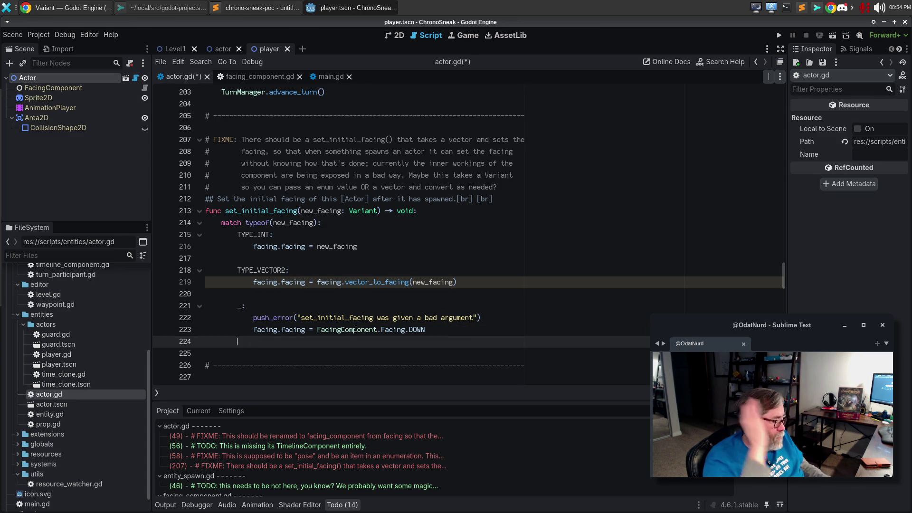
pyautogui.hotkey('ctrl', 's')
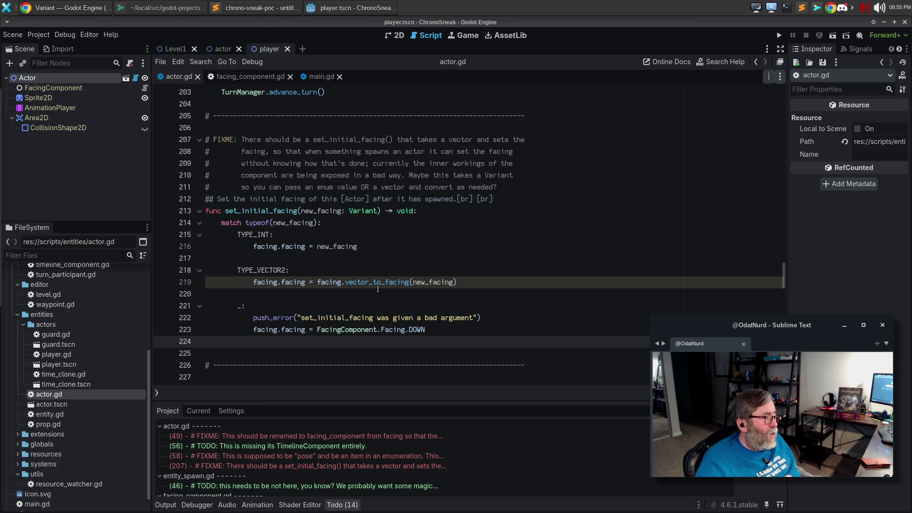
pyautogui.moveTo(385, 283)
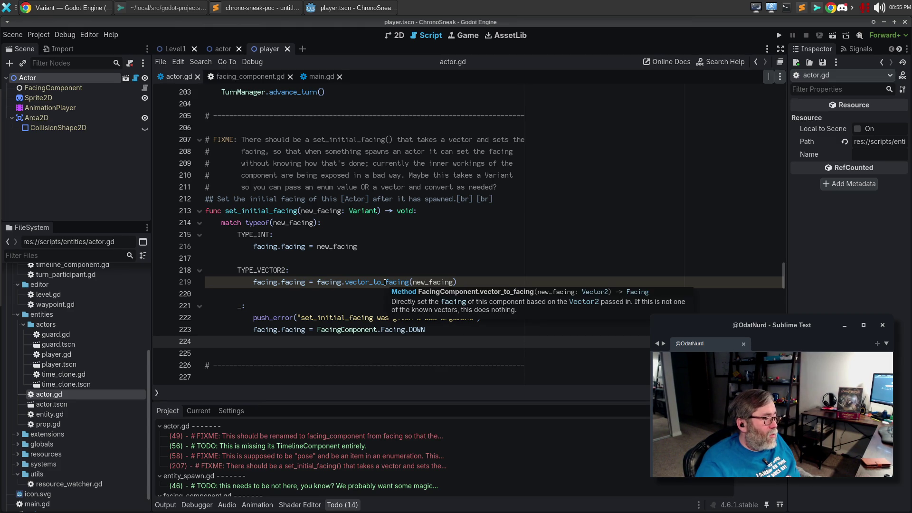
# Step: Try casting line 219 as FacingComponent.Facing, then remove the cast again
pyautogui.click(473, 279)
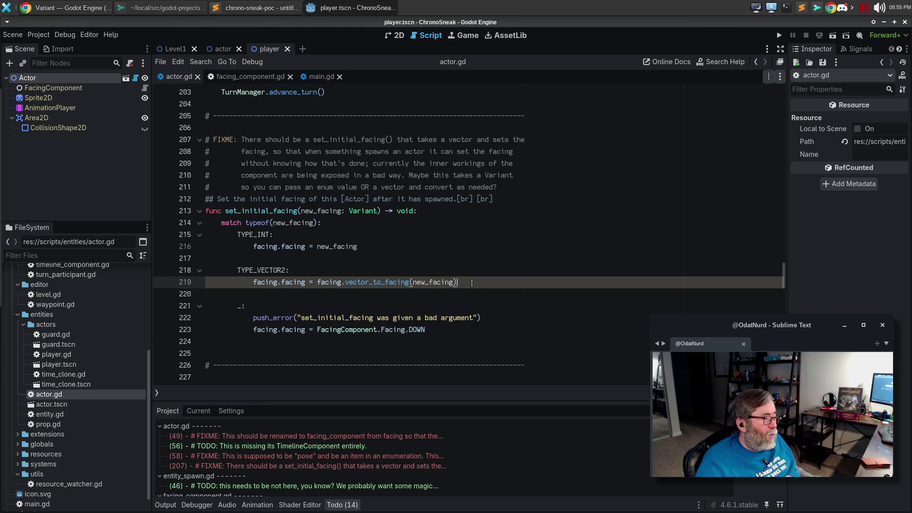
pyautogui.write(' as Fs')
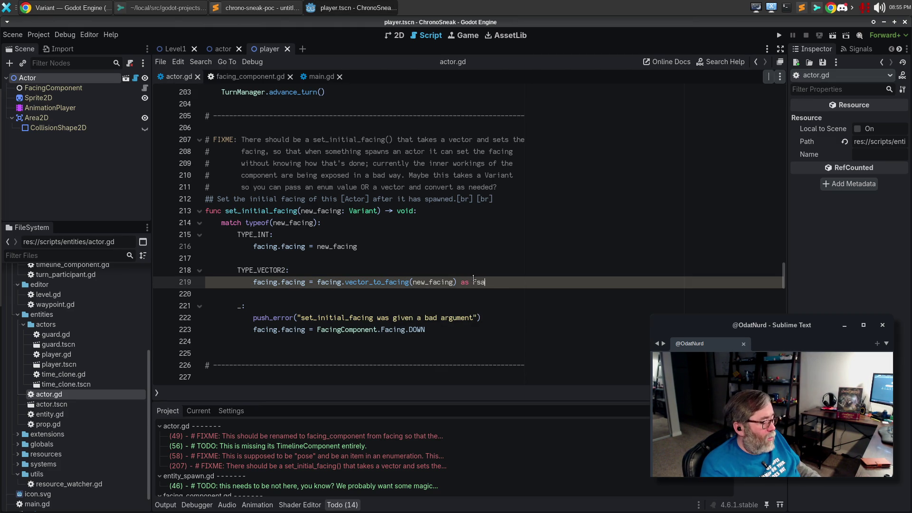
pyautogui.press('BackSpace')
pyautogui.write('acing')
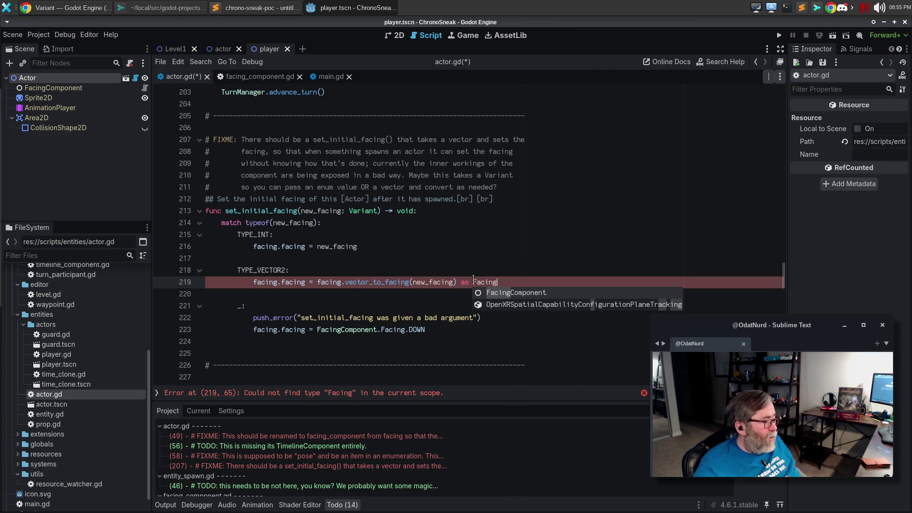
pyautogui.click(432, 317)
pyautogui.moveTo(317, 330); pyautogui.dragTo(404, 330)
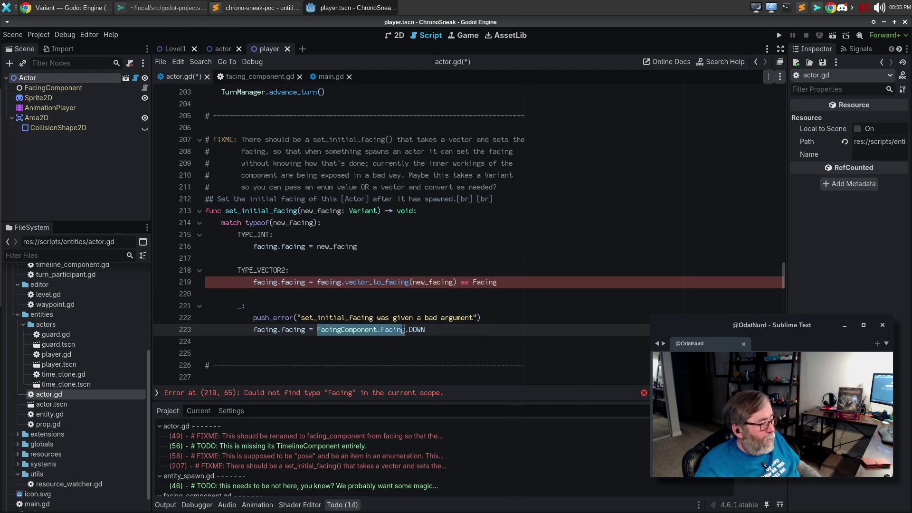
pyautogui.hotkey('ctrl', 'c')
pyautogui.doubleClick(484, 281)
pyautogui.hotkey('ctrl', 'v')
pyautogui.click(492, 307)
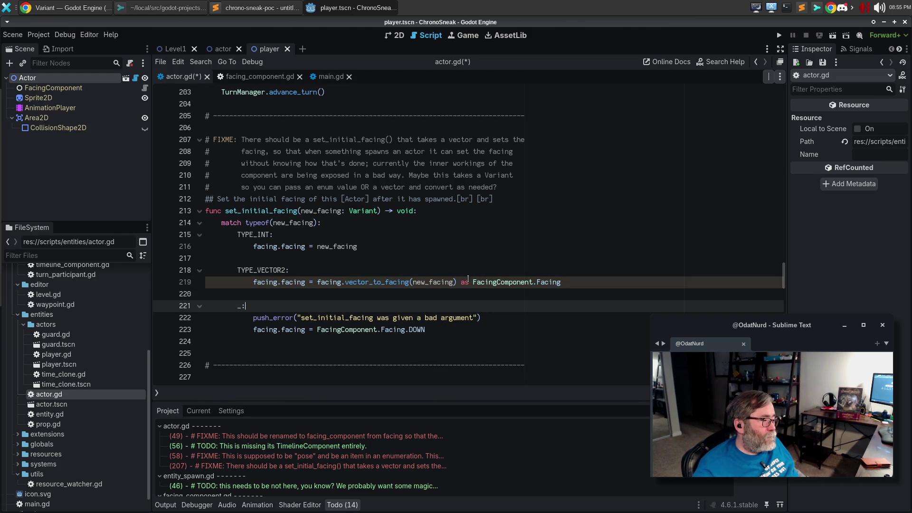
pyautogui.moveTo(460, 282); pyautogui.dragTo(583, 280)
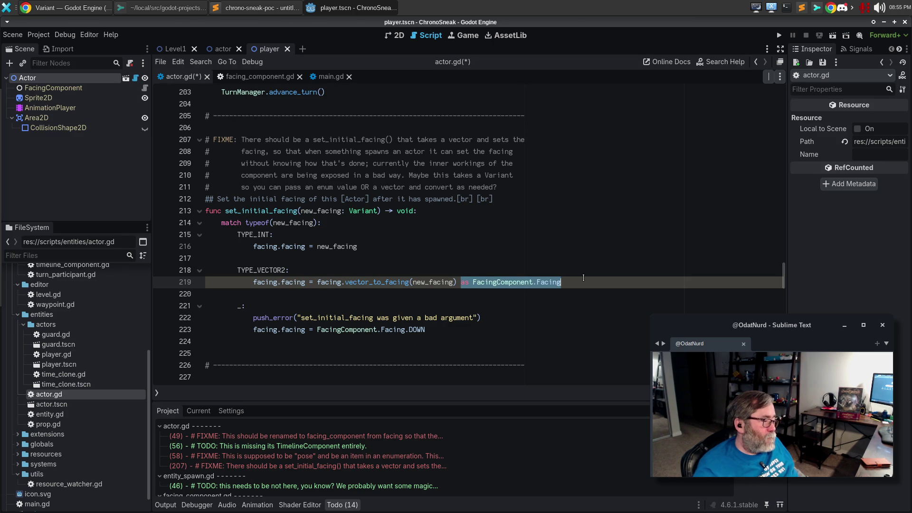
pyautogui.press('BackSpace')
pyautogui.press('BackSpace')
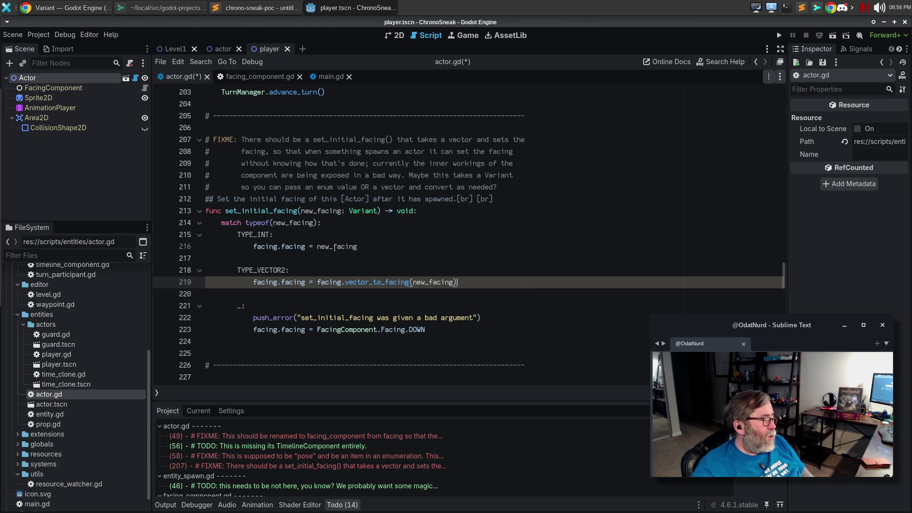
# Step: Jump to the vector_to_facing definition in facing_component.gd
pyautogui.moveTo(335, 248)
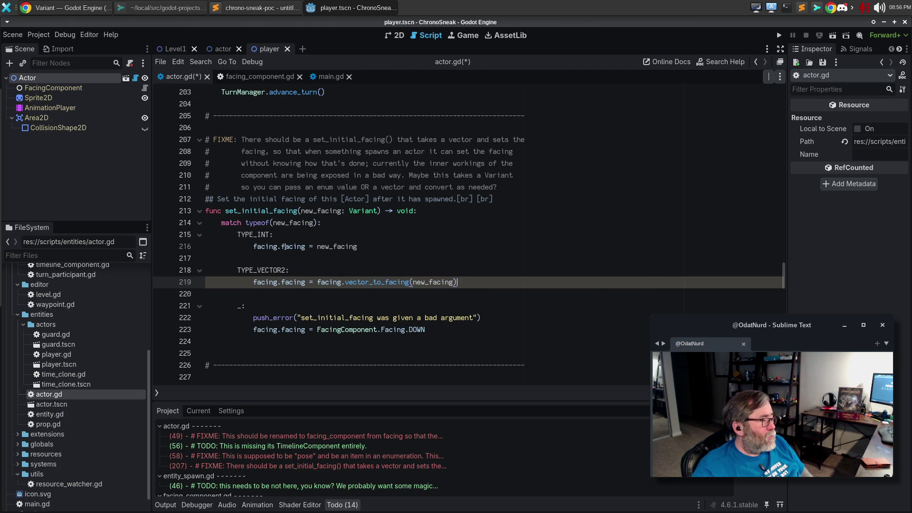
pyautogui.moveTo(286, 247)
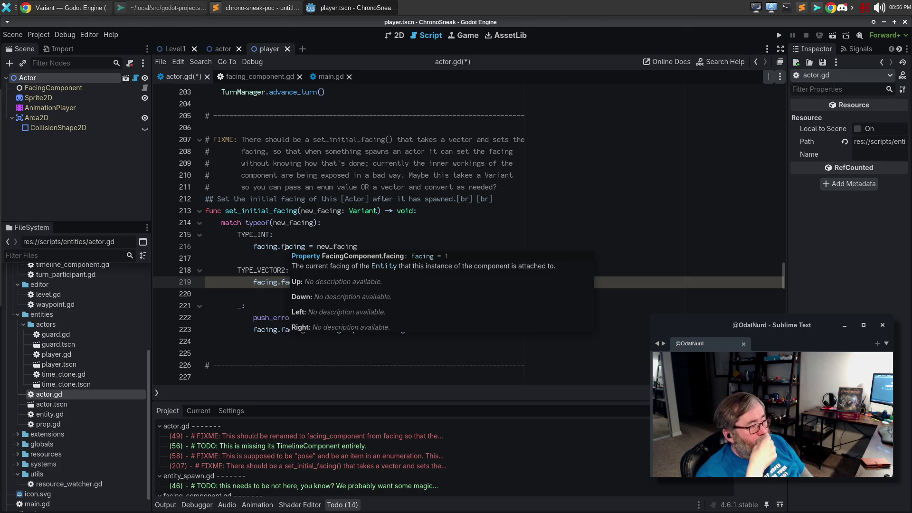
pyautogui.keyDown('ctrl'); pyautogui.click(316, 282); pyautogui.keyUp('ctrl')
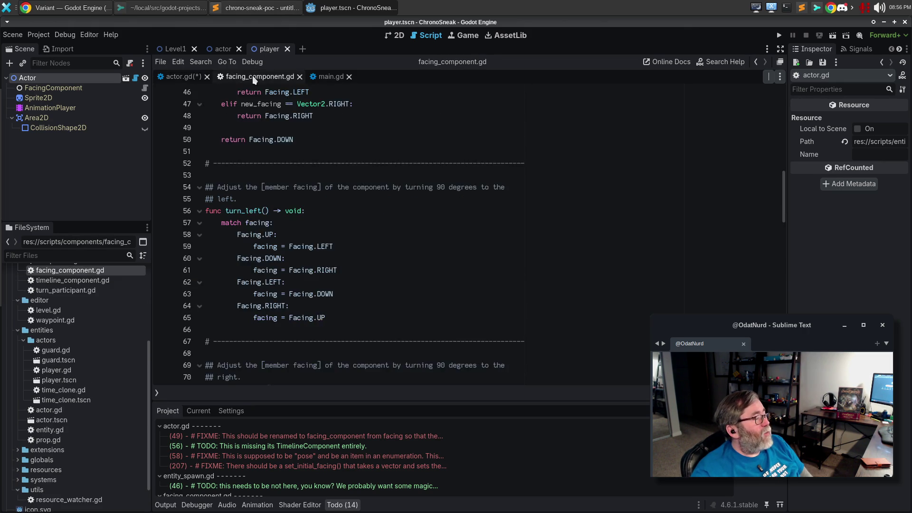
# Step: Put each Facing enum value (UP, DOWN, LEFT, RIGHT) and the closing brace on its own line
pyautogui.scroll(12, 349, 238)
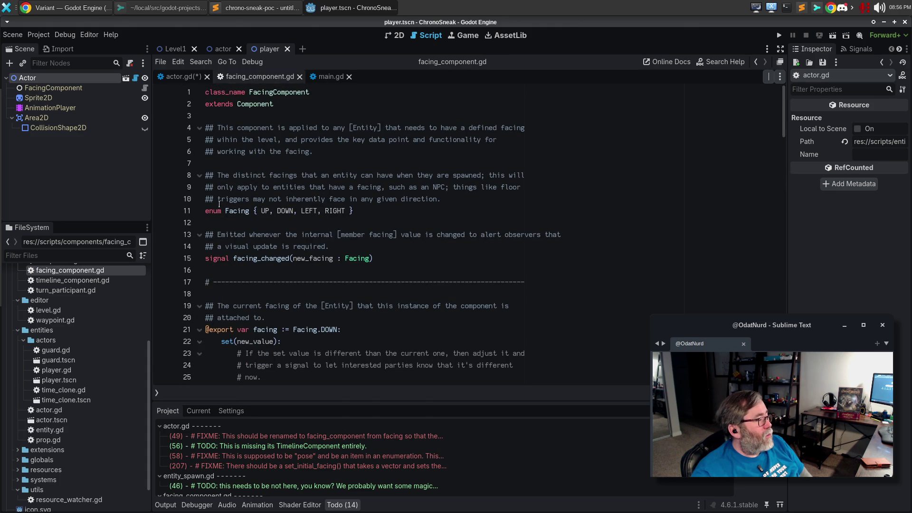
pyautogui.click(261, 211)
pyautogui.press('Return')
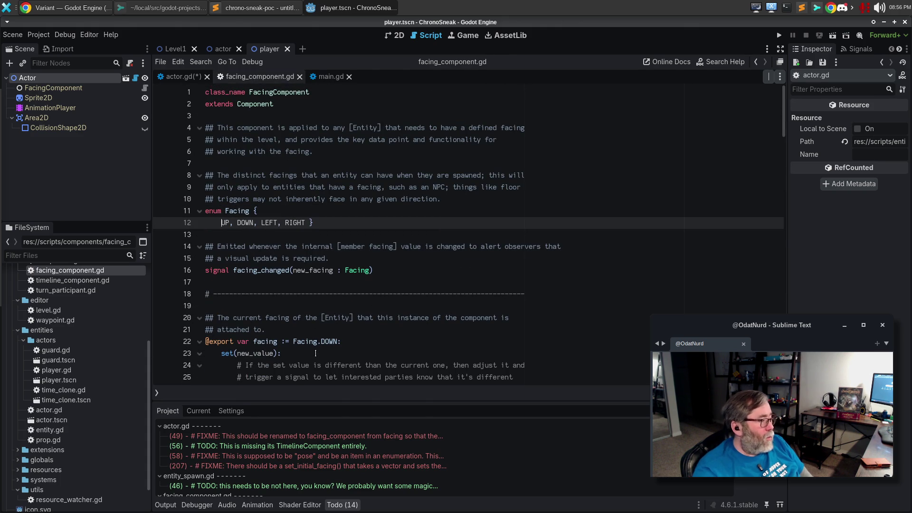
pyautogui.press('Return')
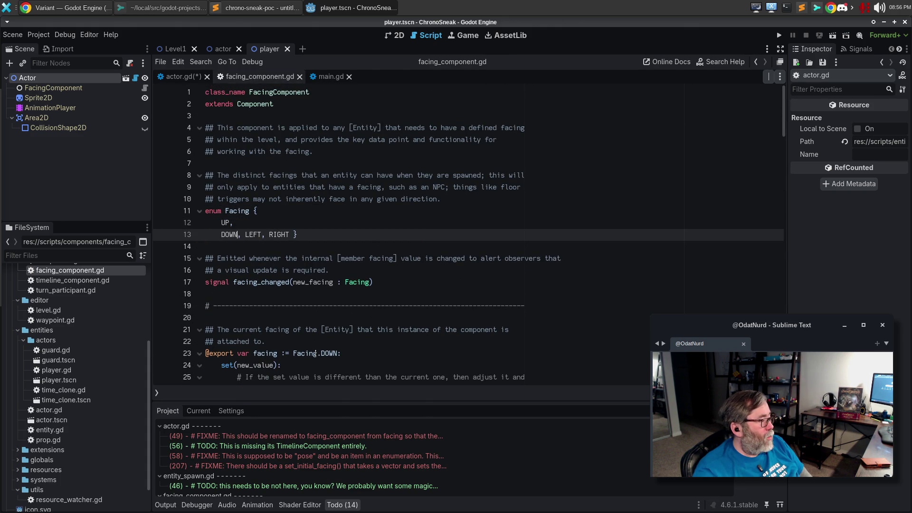
pyautogui.press('Return')
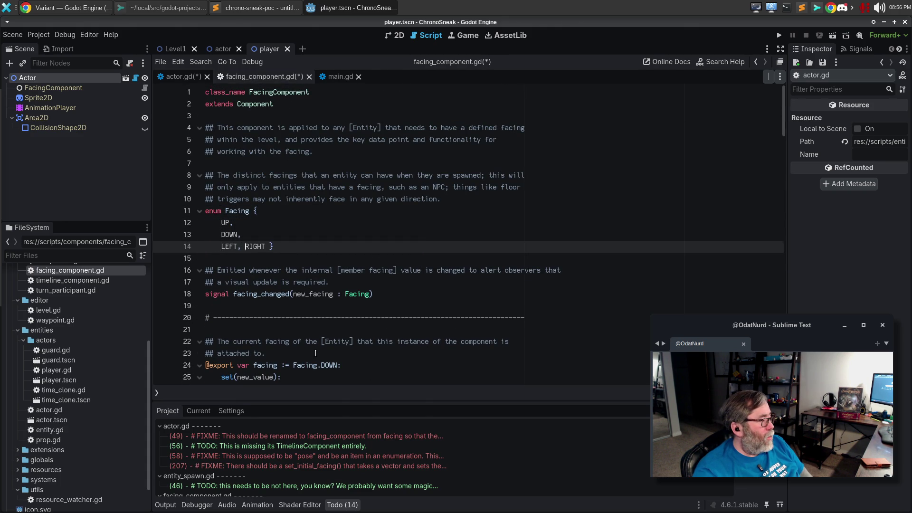
pyautogui.press('Return')
pyautogui.press('Return')
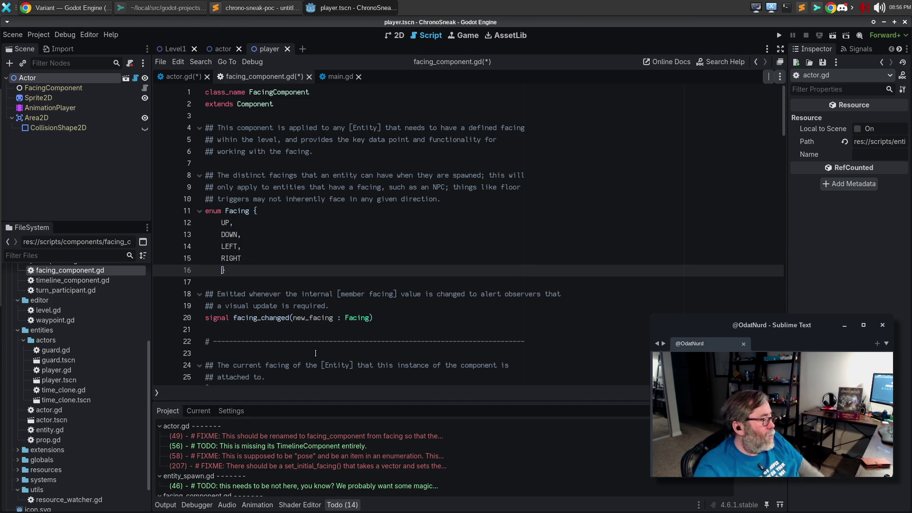
pyautogui.press('Up')
pyautogui.press('Up')
pyautogui.press('Up')
pyautogui.press('Up')
pyautogui.press('End')
pyautogui.press('Return')
# Step: Add the doc comment '## Upward screen facing' above UP
pyautogui.write('# THe')
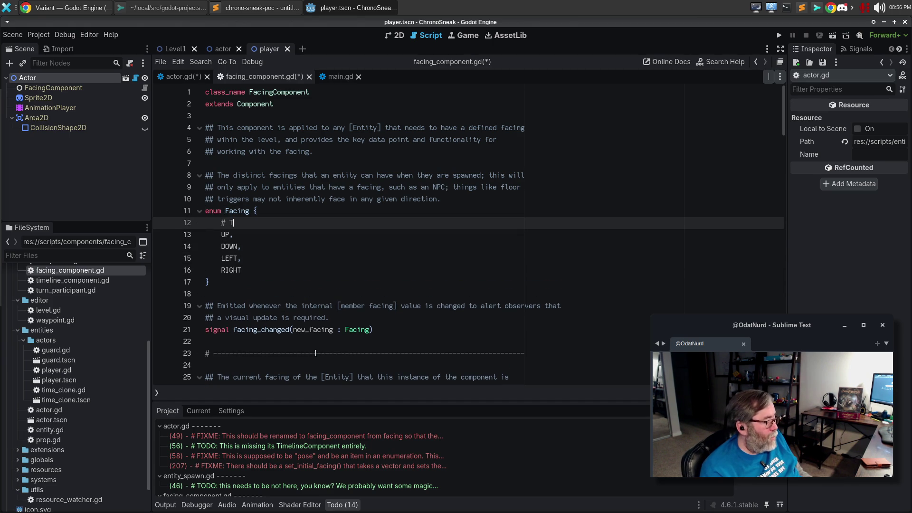
pyautogui.press('BackSpace')
pyautogui.press('BackSpace')
pyautogui.press('BackSpace')
pyautogui.write('he ')
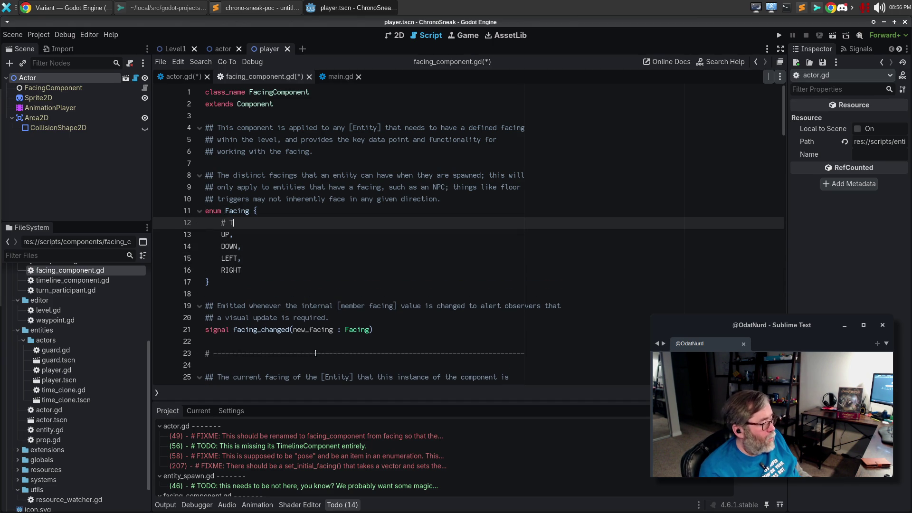
pyautogui.write('facing t')
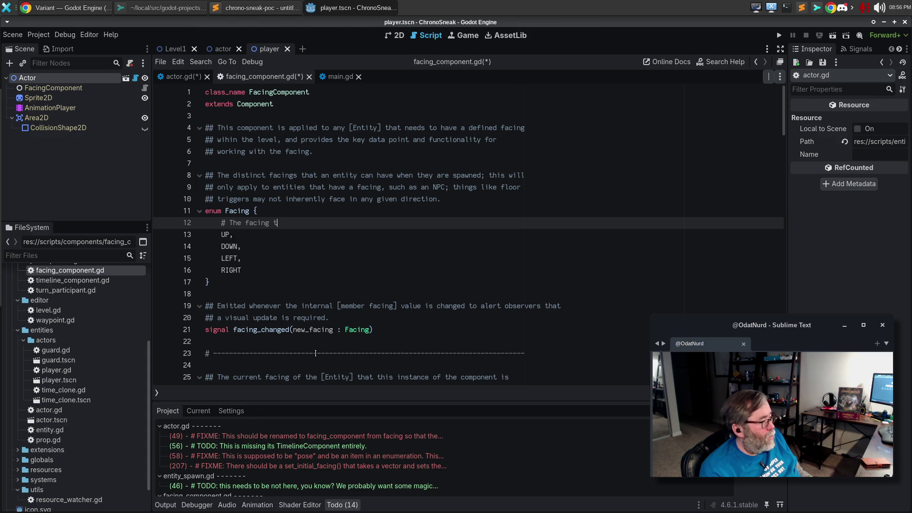
pyautogui.write('hat faces ')
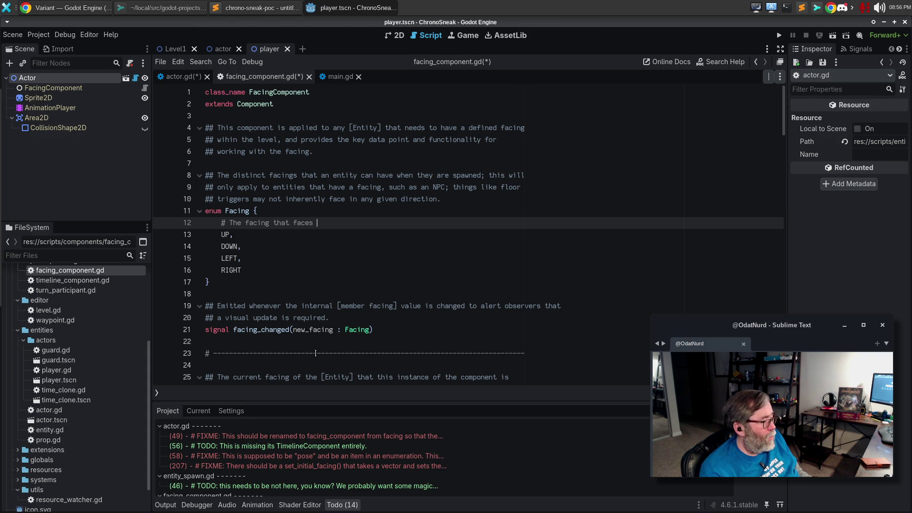
pyautogui.write('upwards on the s')
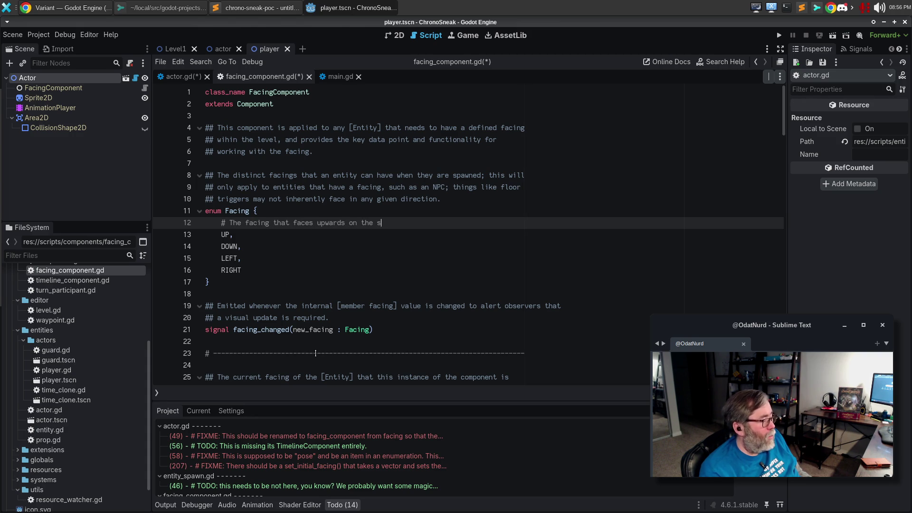
pyautogui.write('creen, with the b')
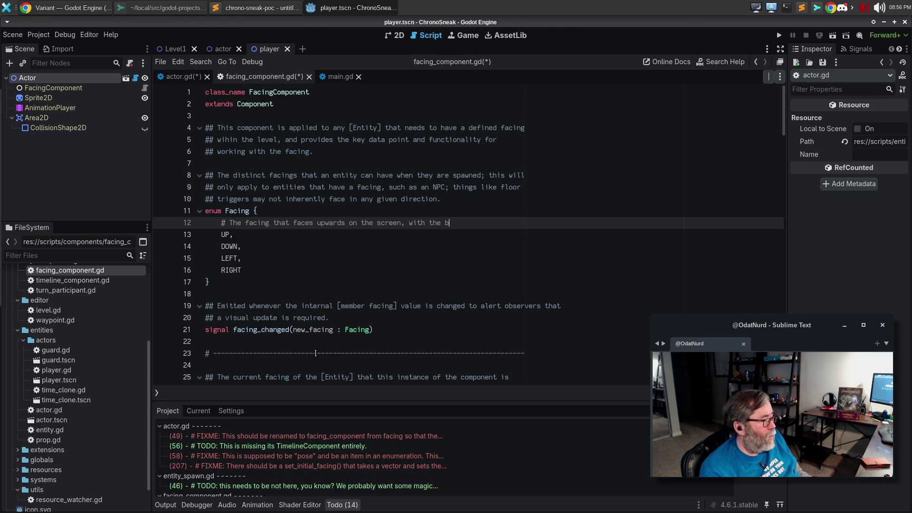
pyautogui.write('Act')
pyautogui.press('BackSpace')
pyautogui.press('BackSpace')
pyautogui.press('BackSpace')
pyautogui.write('[p')
pyautogui.press('Home')
pyautogui.write('#')
pyautogui.press('BackSpace')
pyautogui.write('Actor] ')
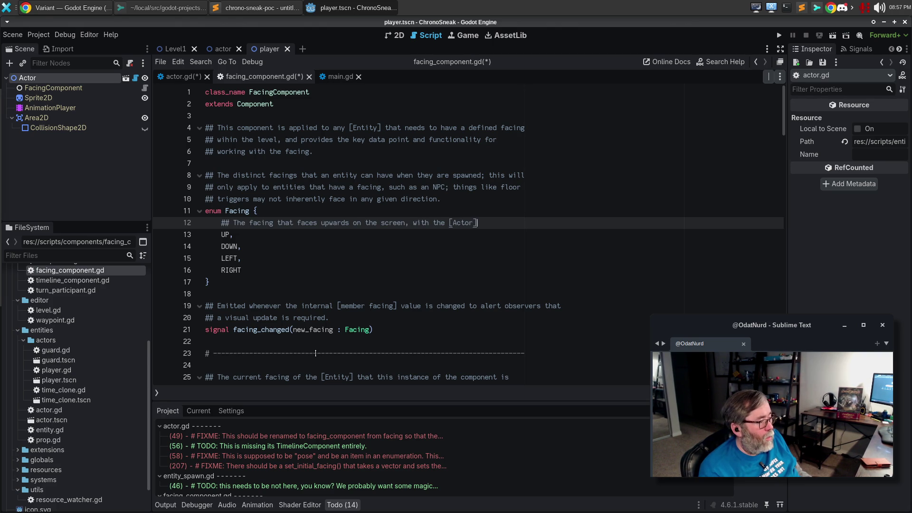
pyautogui.write('back to the')
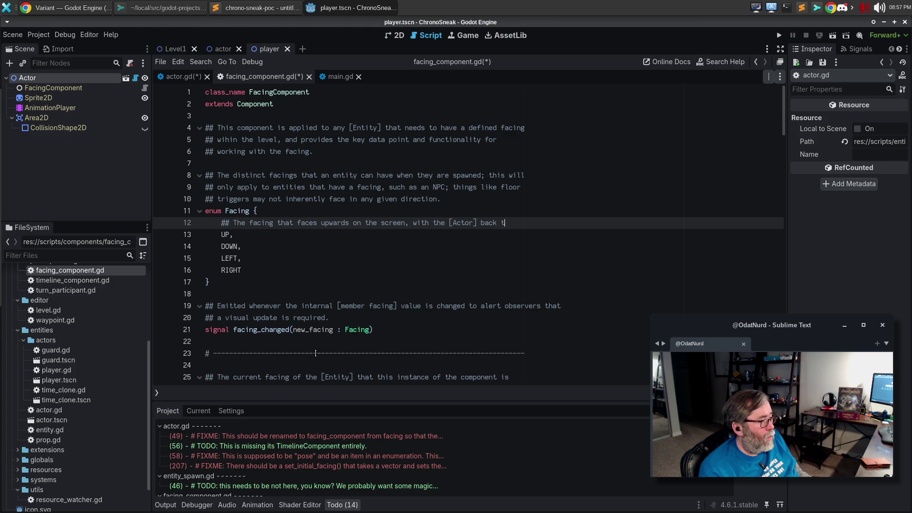
pyautogui.hotkey('ctrl', 'BackSpace')
pyautogui.hotkey('ctrl', 'BackSpace')
pyautogui.hotkey('ctrl', 'BackSpace')
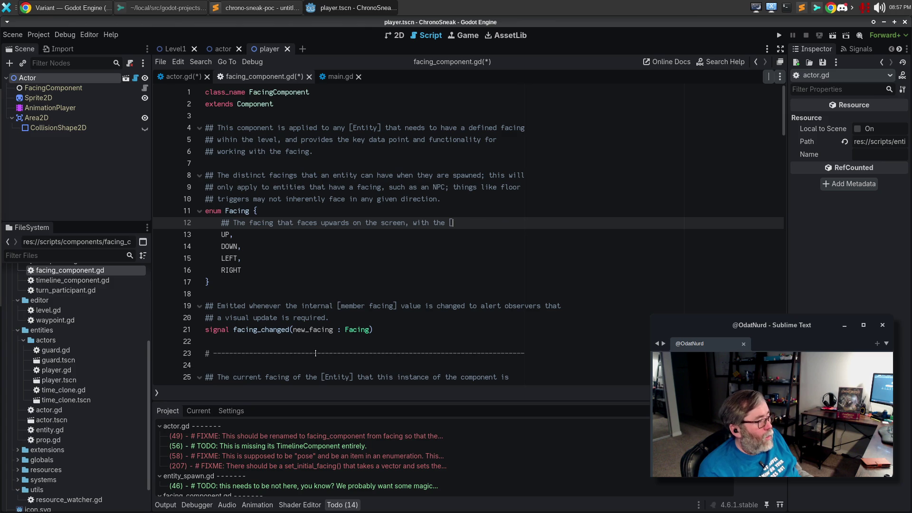
pyautogui.write('screen')
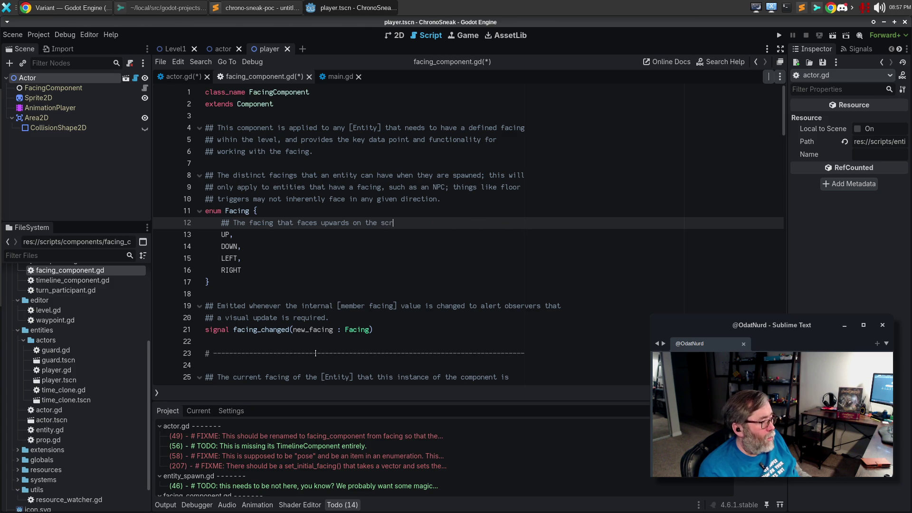
pyautogui.hotkey('ctrl', 'BackSpace')
pyautogui.hotkey('ctrl', 'BackSpace')
pyautogui.hotkey('ctrl', 'BackSpace')
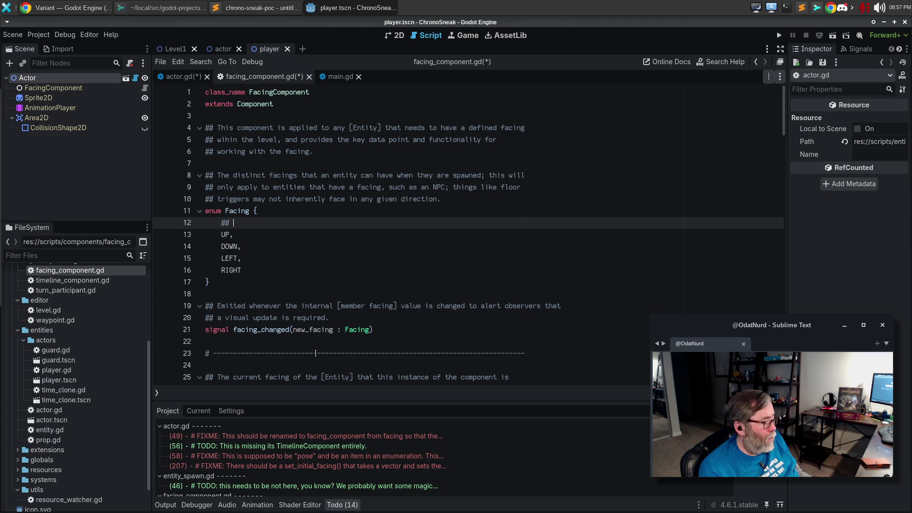
pyautogui.write('Upwardf')
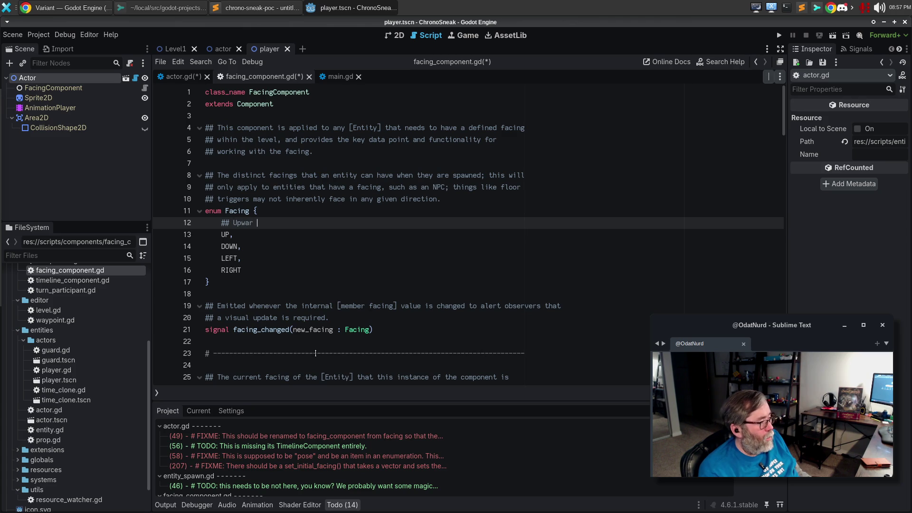
pyautogui.press('BackSpace')
pyautogui.press('BackSpace')
pyautogui.write('screen ')
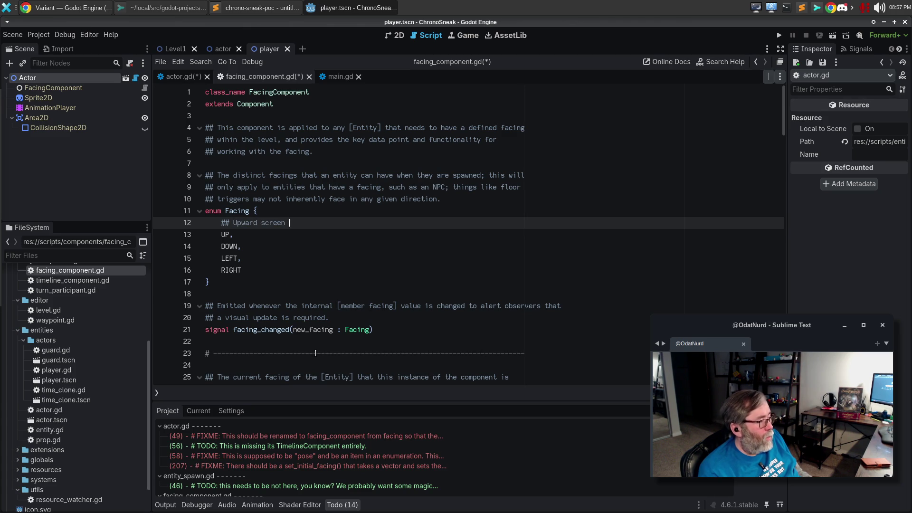
pyautogui.write('facing')
# Step: Add '## Downward screen facing (you can see the face of the [Actor]' above DOWN
pyautogui.press('Down')
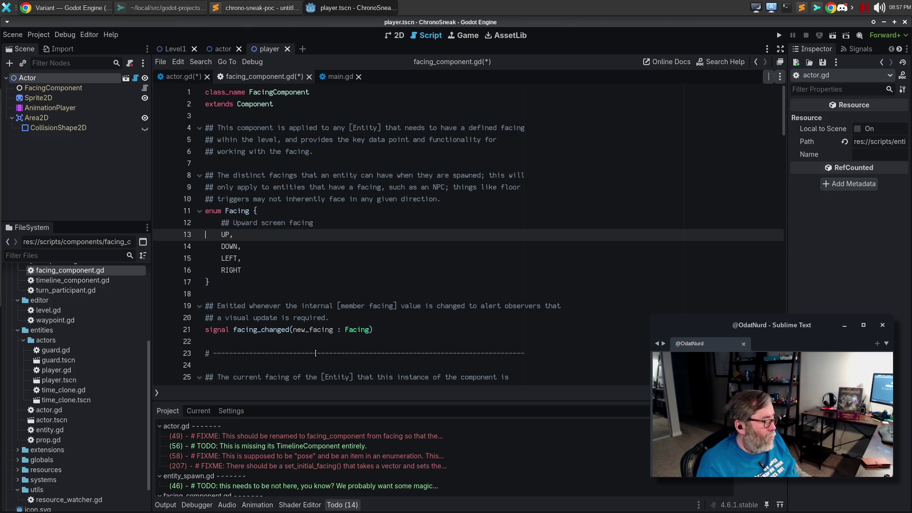
pyautogui.press('Return')
pyautogui.press('Return')
pyautogui.write('## DOwe')
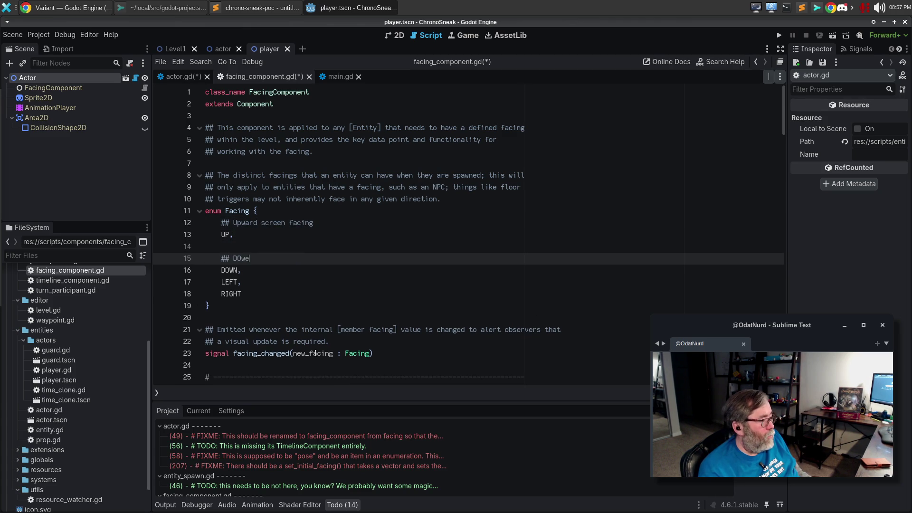
pyautogui.press('BackSpace')
pyautogui.press('BackSpace')
pyautogui.write('ownward s')
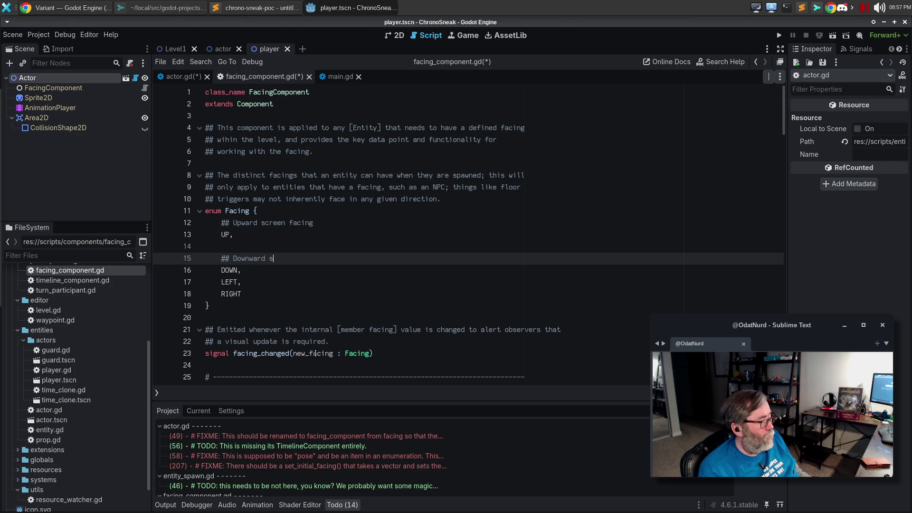
pyautogui.write('creen facingl; y')
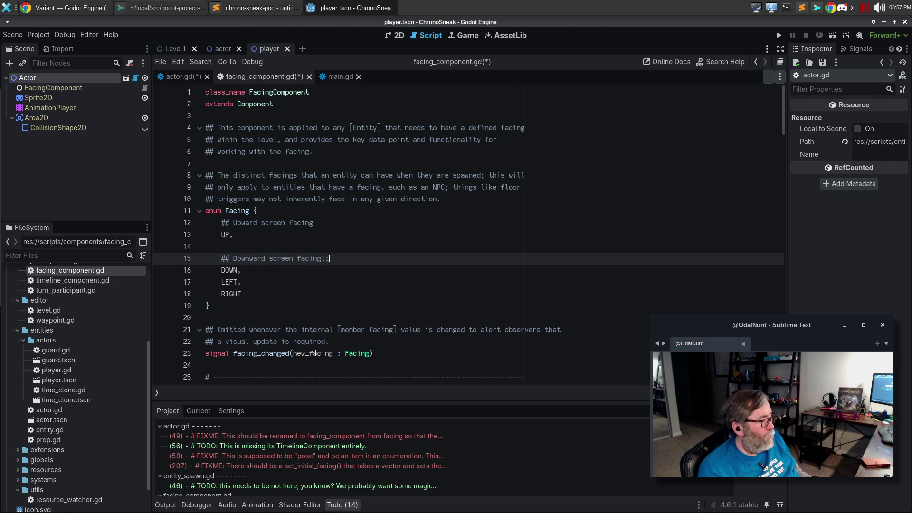
pyautogui.press('BackSpace')
pyautogui.press('BackSpace')
pyautogui.press('BackSpace')
pyautogui.write('(you ca')
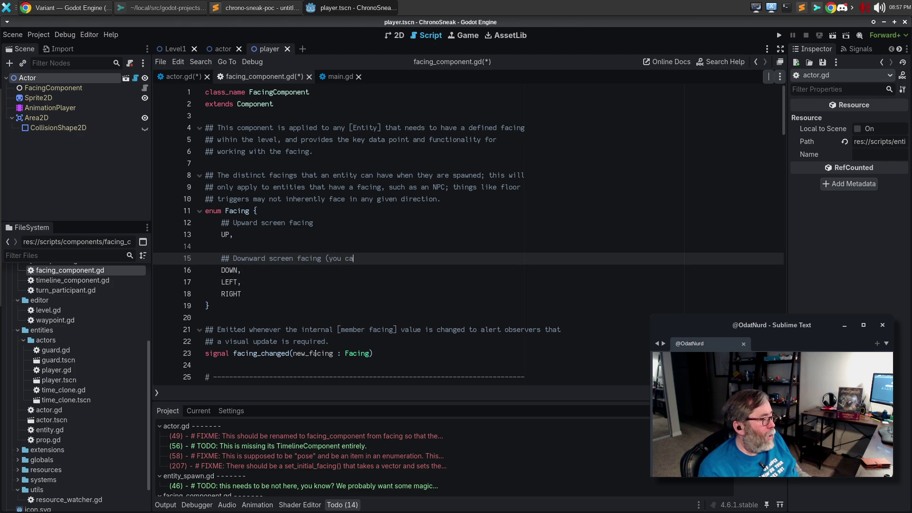
pyautogui.write('n see the')
pyautogui.press('BackSpace')
pyautogui.press('BackSpace')
pyautogui.press('BackSpace')
pyautogui.write('can see the face of the [Actor')
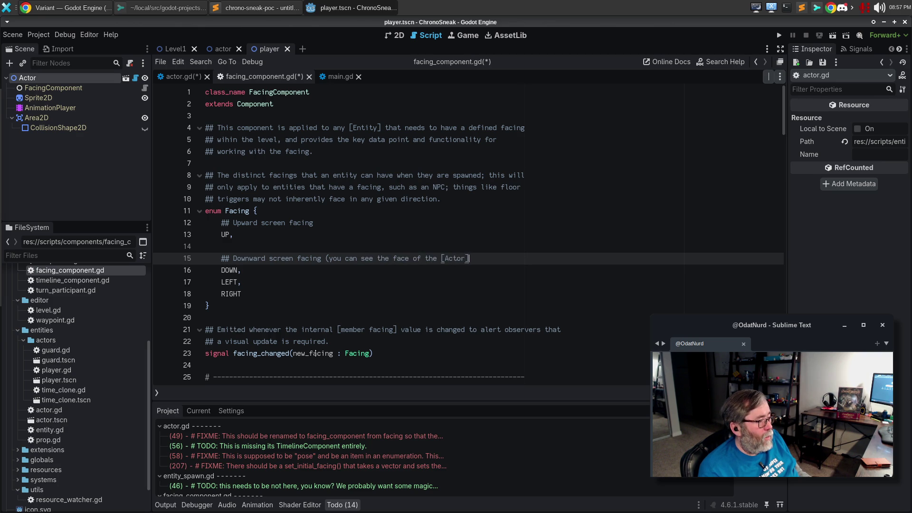
pyautogui.write(']')
# Step: Append '(you can see the back of the [Actor])' to the UP comment and close the DOWN comment's parenthesis
pyautogui.press('Up')
pyautogui.press('Up')
pyautogui.press('Up')
pyautogui.write('(you c')
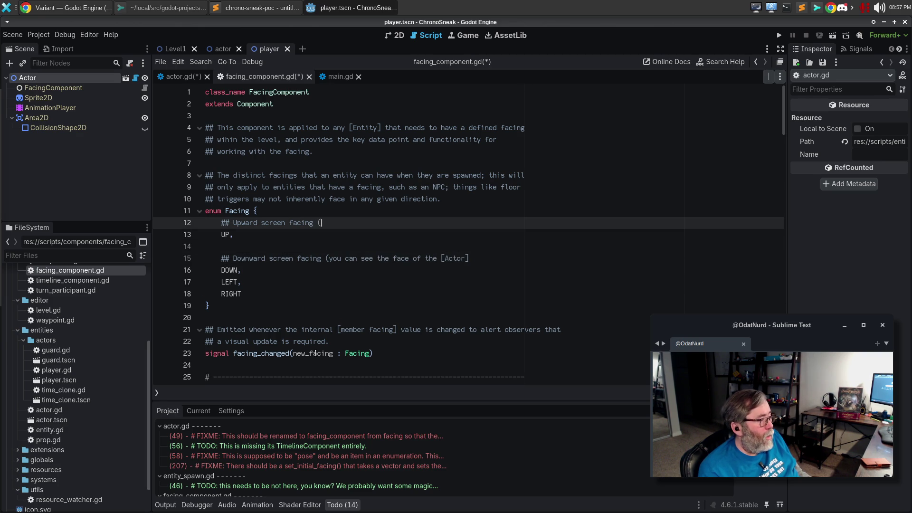
pyautogui.write('an se')
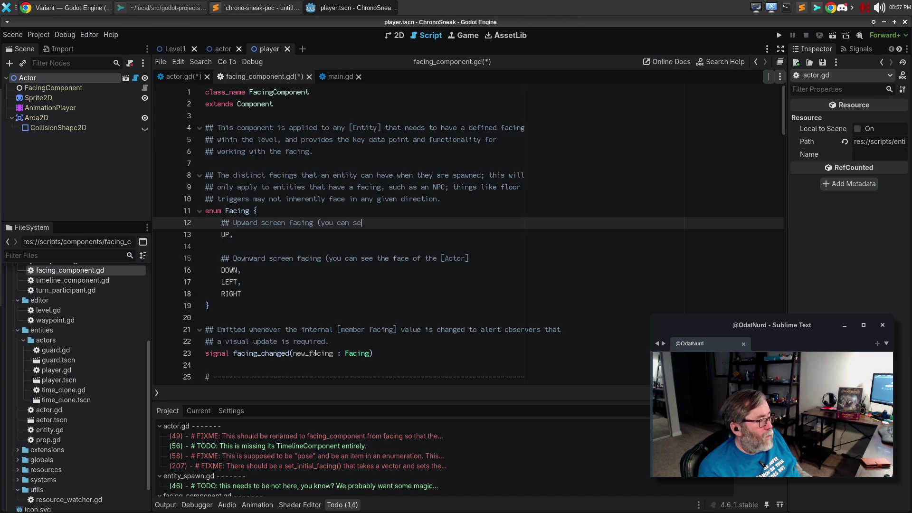
pyautogui.write('e the back of the ')
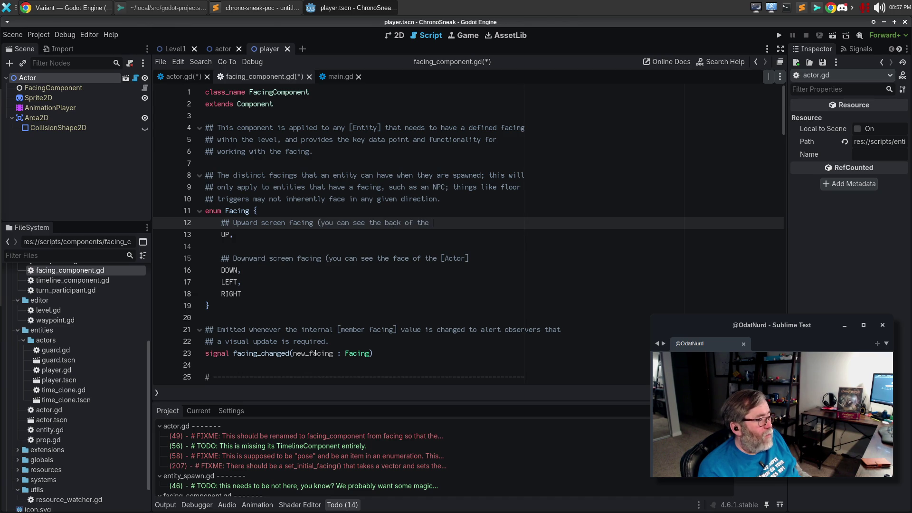
pyautogui.write('[Actor])')
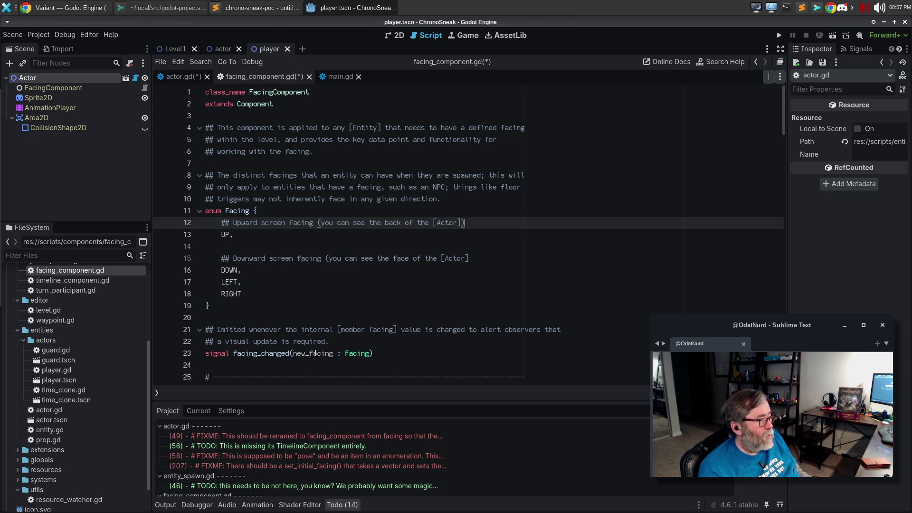
pyautogui.press('Down')
pyautogui.press('Down')
pyautogui.press('Down')
pyautogui.press('Down')
pyautogui.press('Up')
pyautogui.write(')')
pyautogui.press('Down')
# Step: Add '## Leftward screen facing (you can see the left side profile of the [Actor])' above LEFT
pyautogui.press('Return')
pyautogui.press('Return')
pyautogui.write('##')
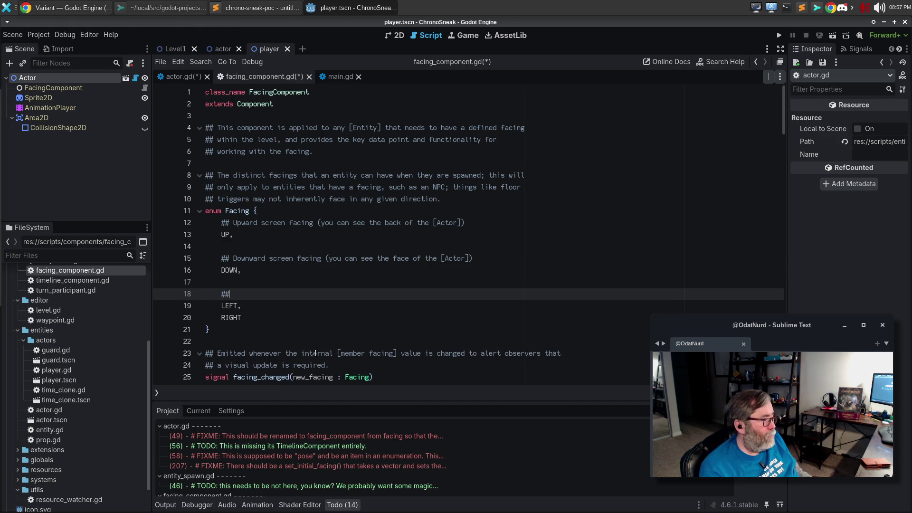
pyautogui.write(' Leftward screen facving')
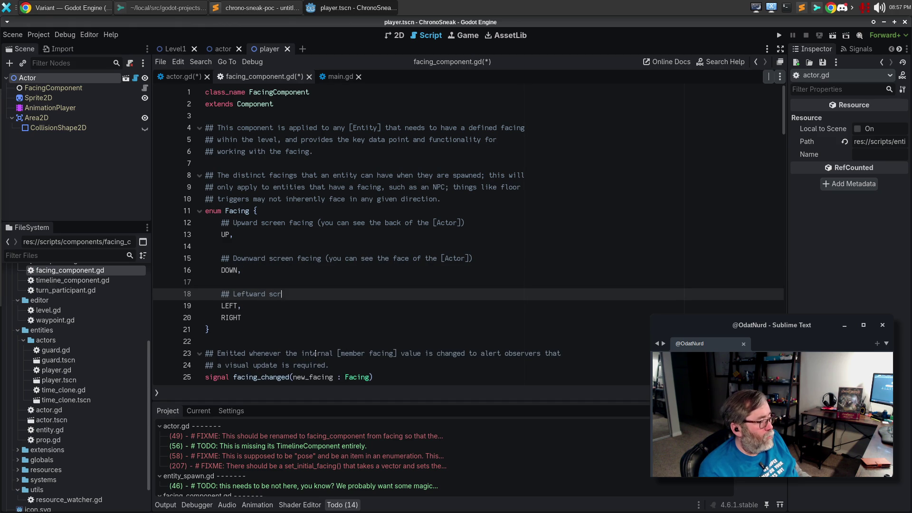
pyautogui.press('BackSpace')
pyautogui.press('BackSpace')
pyautogui.press('BackSpace')
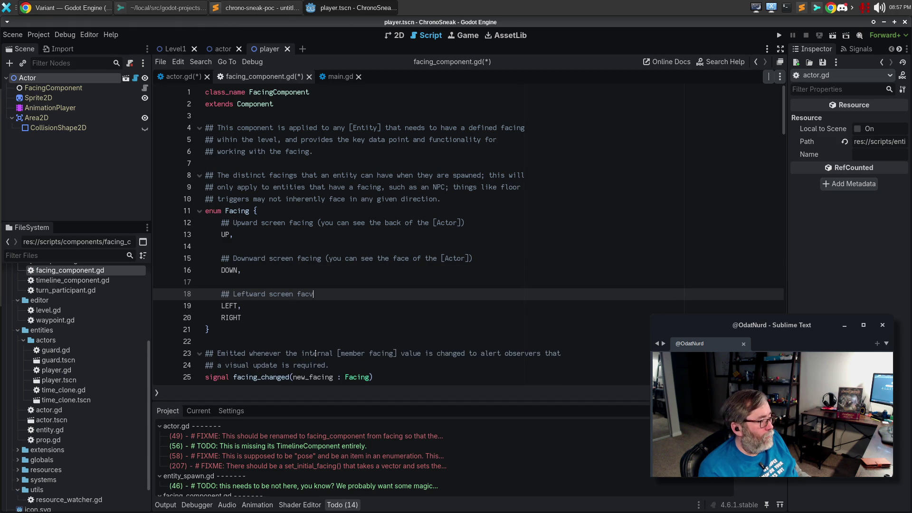
pyautogui.write('ing (you ')
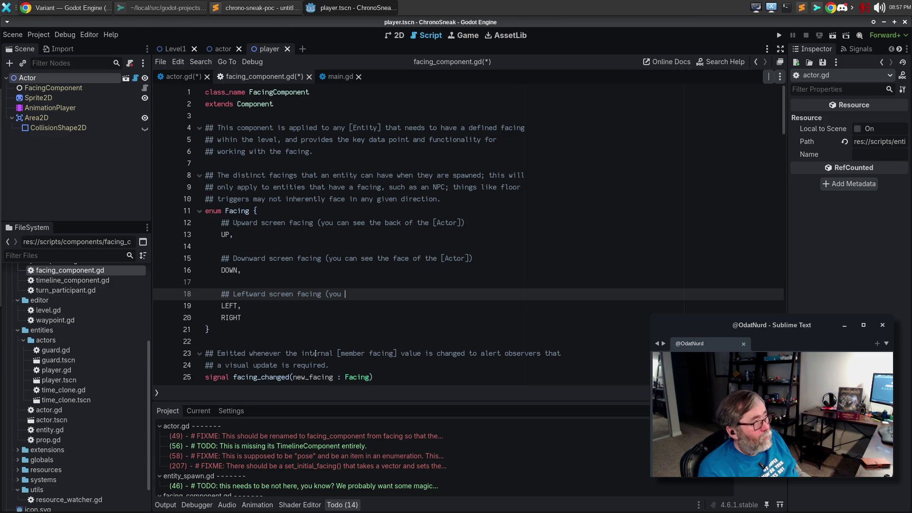
pyautogui.write('c')
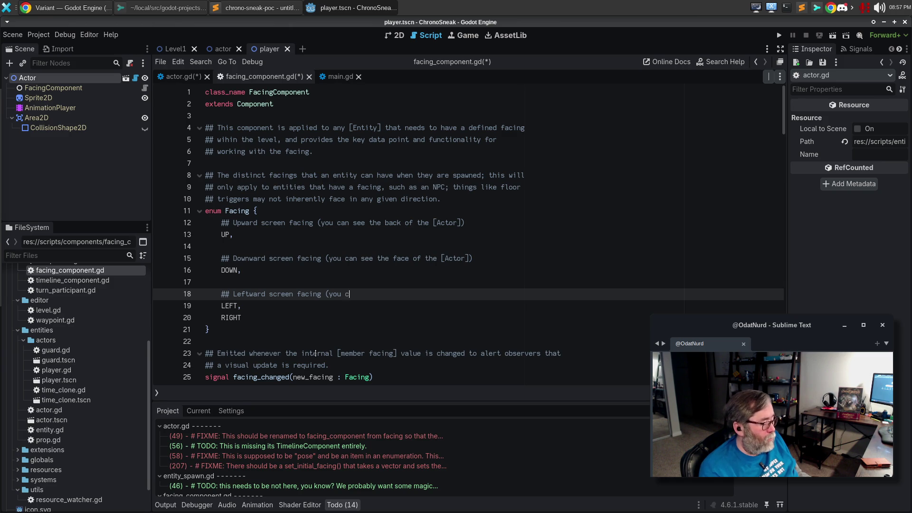
pyautogui.write('an see the left s')
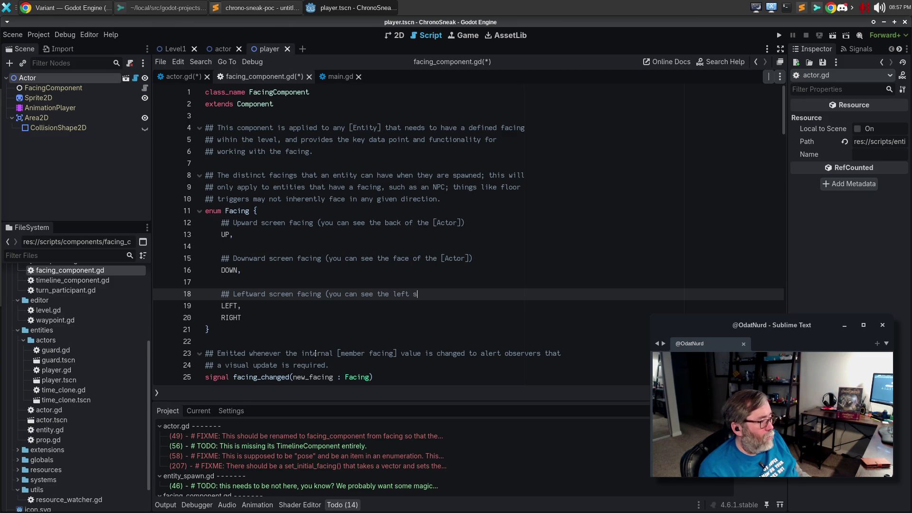
pyautogui.write('ide profile of the [Actir')
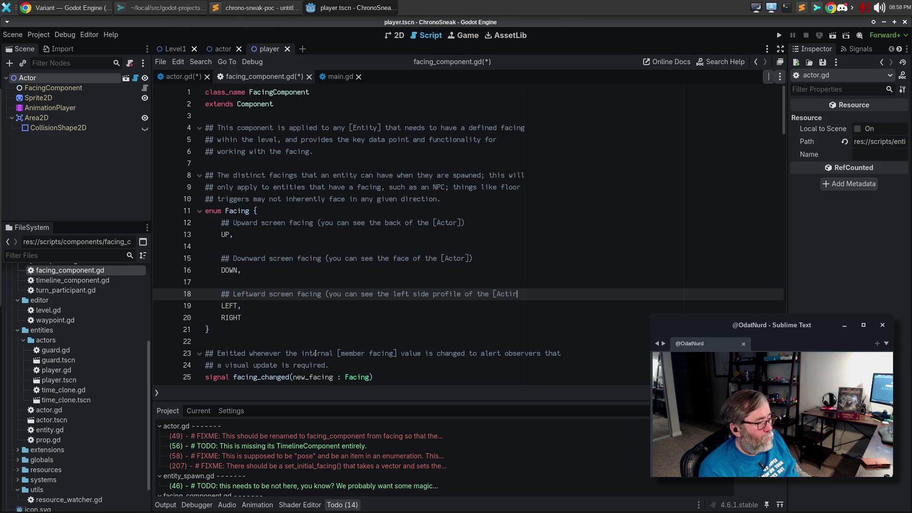
pyautogui.press('BackSpace')
pyautogui.press('BackSpace')
pyautogui.write('or')
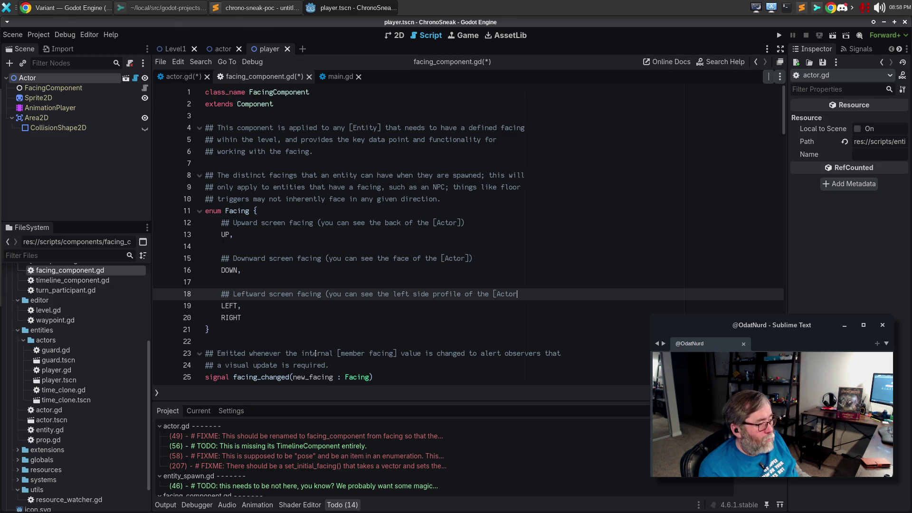
pyautogui.write('])')
# Step: Copy the Leftward comment for RIGHT and retitle it 'Rightward screen facing'
pyautogui.hotkey('ctrl', 'c')
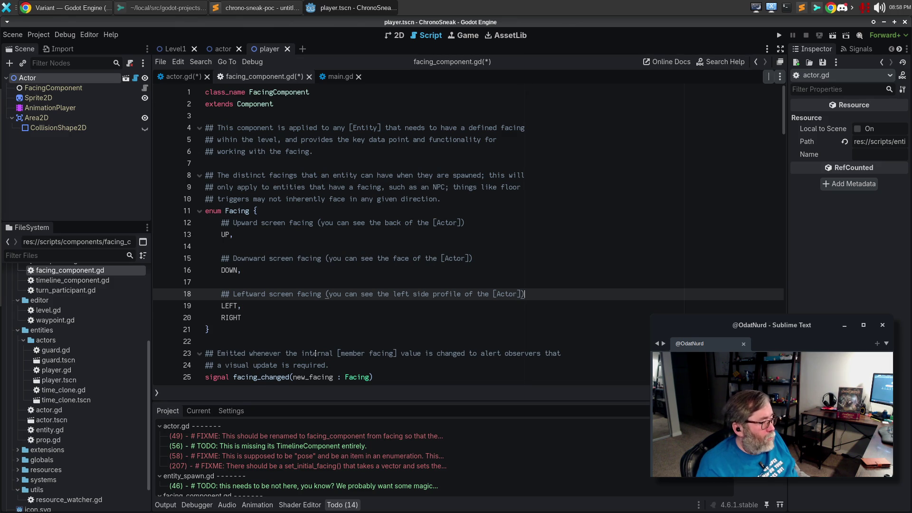
pyautogui.press('Down')
pyautogui.press('Return')
pyautogui.press('Return')
pyautogui.hotkey('ctrl', 'v')
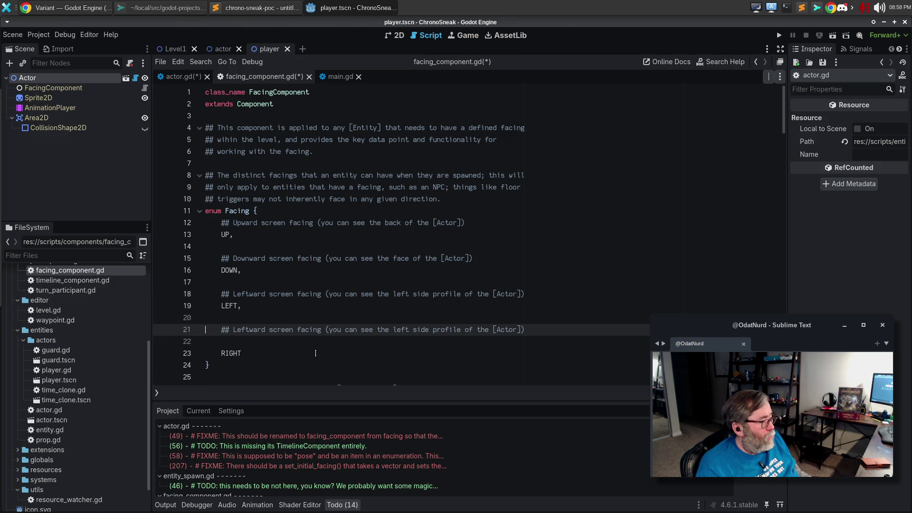
pyautogui.press('BackSpace')
pyautogui.press('Home')
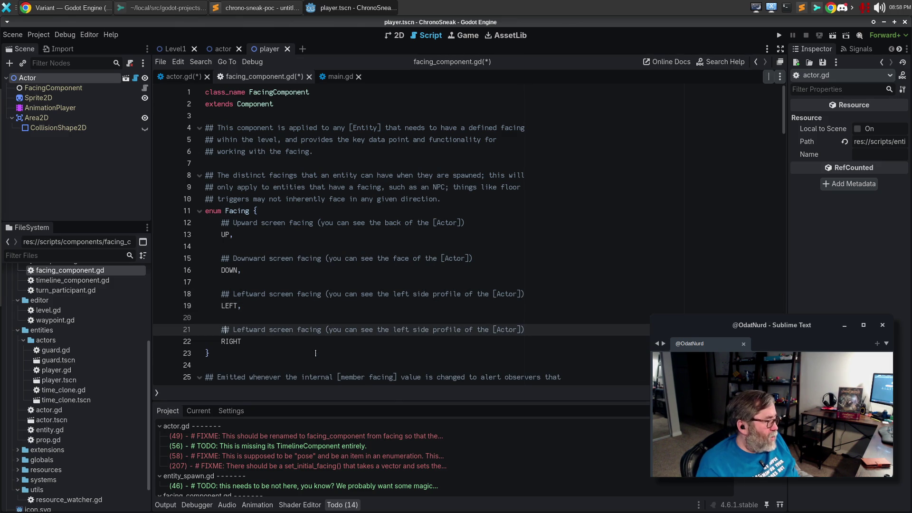
pyautogui.hotkey('ctrl', 'shift', 'Right')
pyautogui.write('Rightwae')
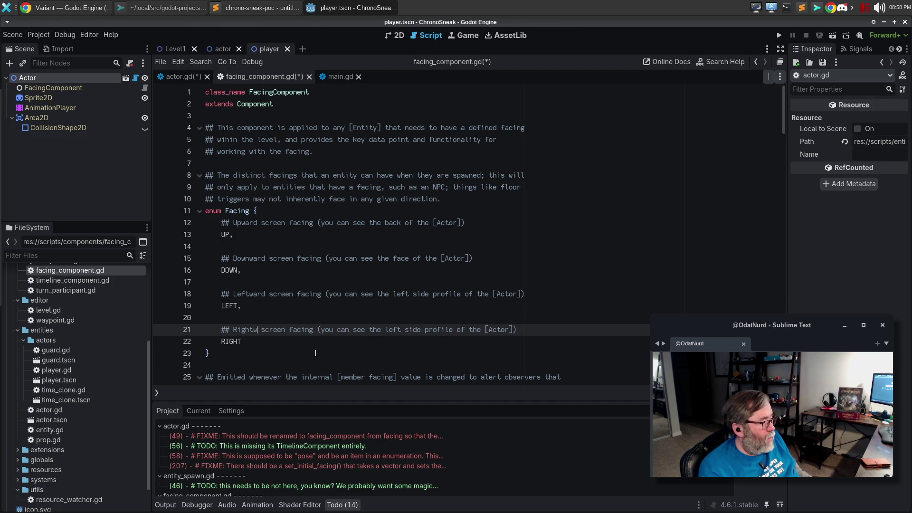
pyautogui.press('BackSpace')
pyautogui.write('rdf')
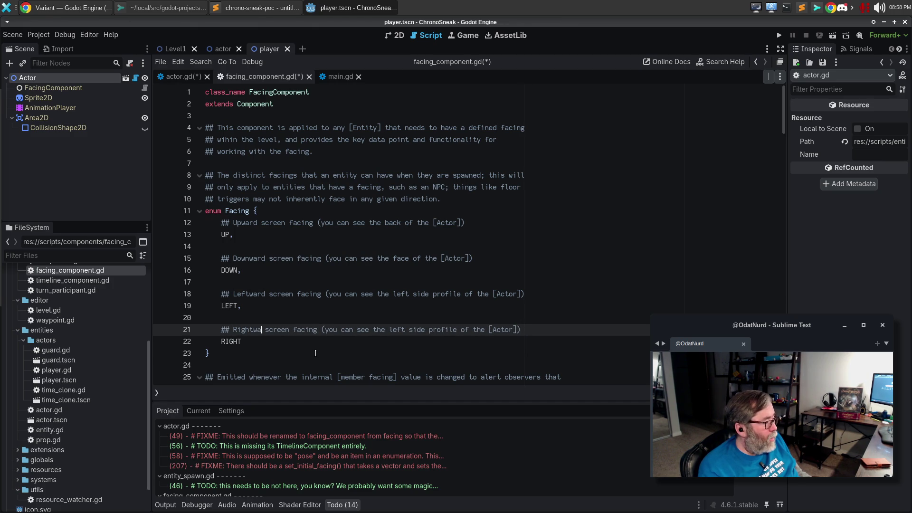
pyautogui.press('BackSpace')
# Step: Change the RIGHT comment to 'right side profile', wrap it onto two lines, and save
pyautogui.hotkey('ctrl', 'Right')
pyautogui.hotkey('ctrl', 'Right')
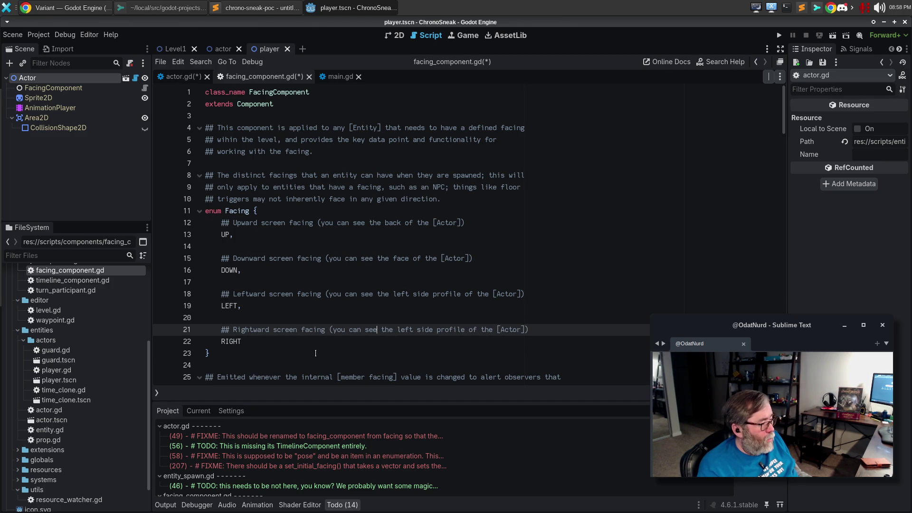
pyautogui.hotkey('ctrl', 'BackSpace')
pyautogui.write('right')
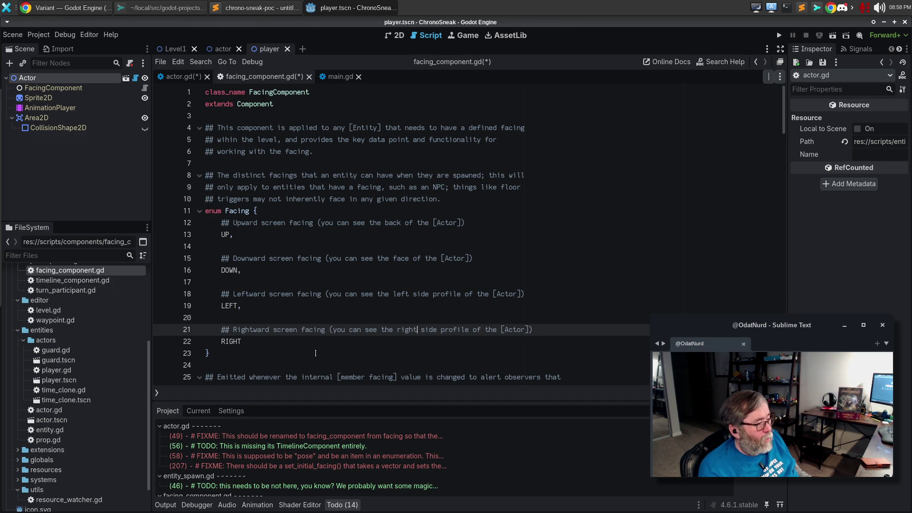
pyautogui.hotkey('ctrl', 'Right')
pyautogui.hotkey('ctrl', 'Right')
pyautogui.hotkey('ctrl', 'Right')
pyautogui.press('Return')
pyautogui.press('End')
pyautogui.hotkey('ctrl', 's')
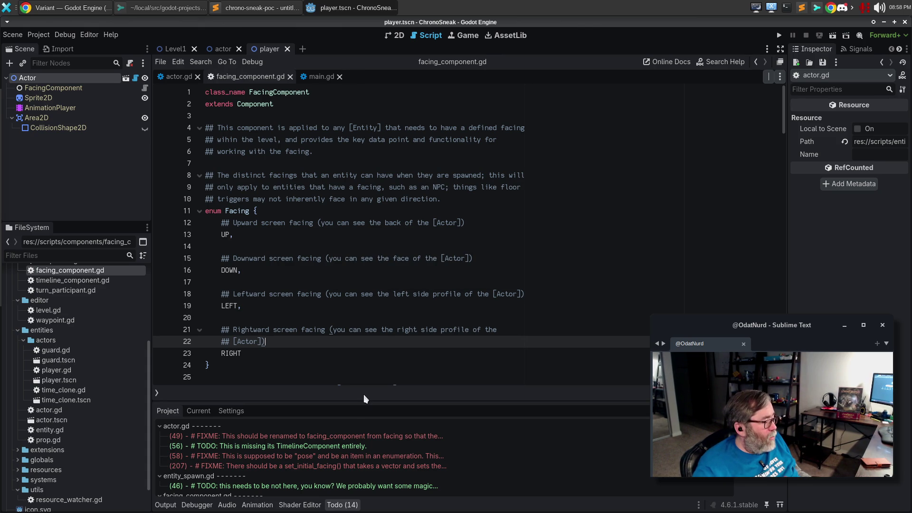
# Step: Scroll through the facing conversion functions in facing_component.gd
pyautogui.scroll(-1, 460, 260)
pyautogui.scroll(-15, 459, 260)
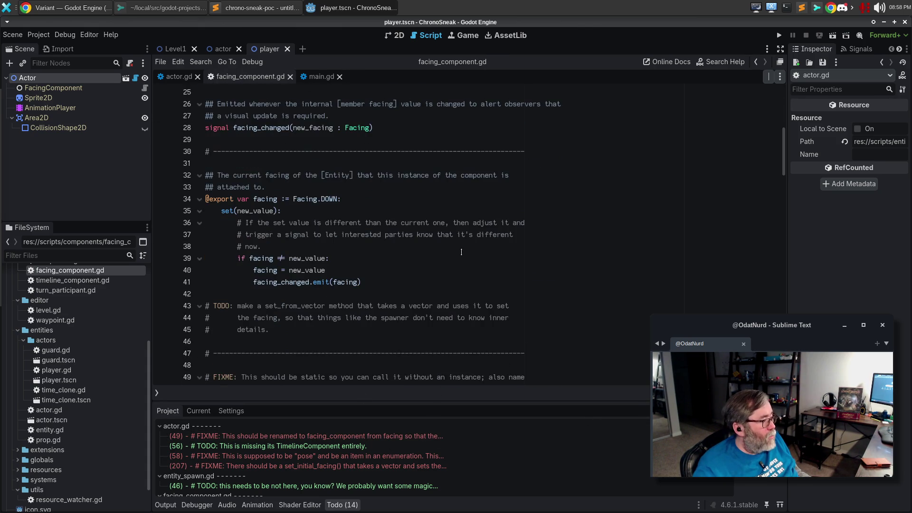
pyautogui.scroll(-19, 462, 238)
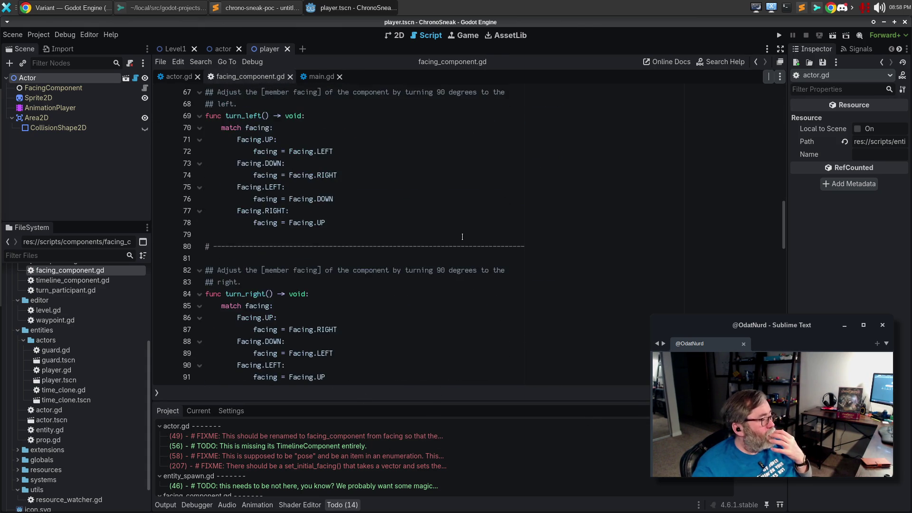
pyautogui.scroll(-9, 464, 235)
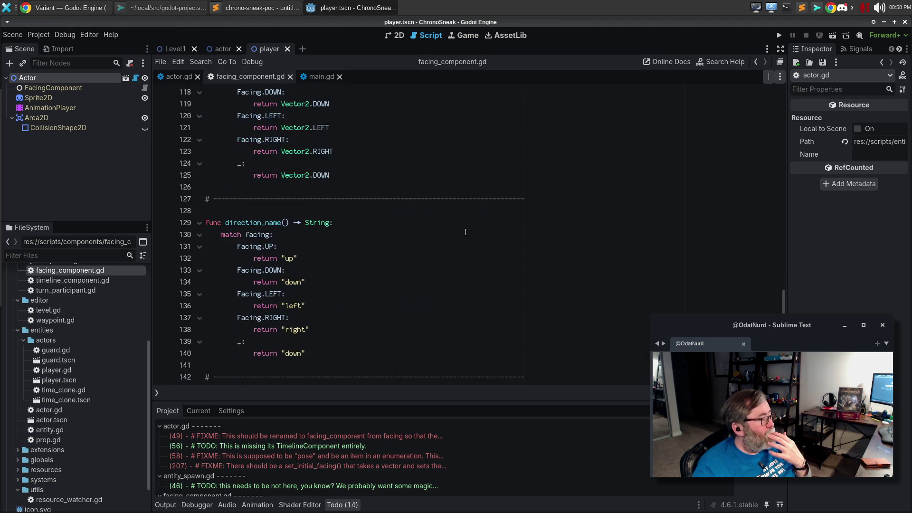
pyautogui.scroll(7, 471, 228)
pyautogui.scroll(18, 472, 226)
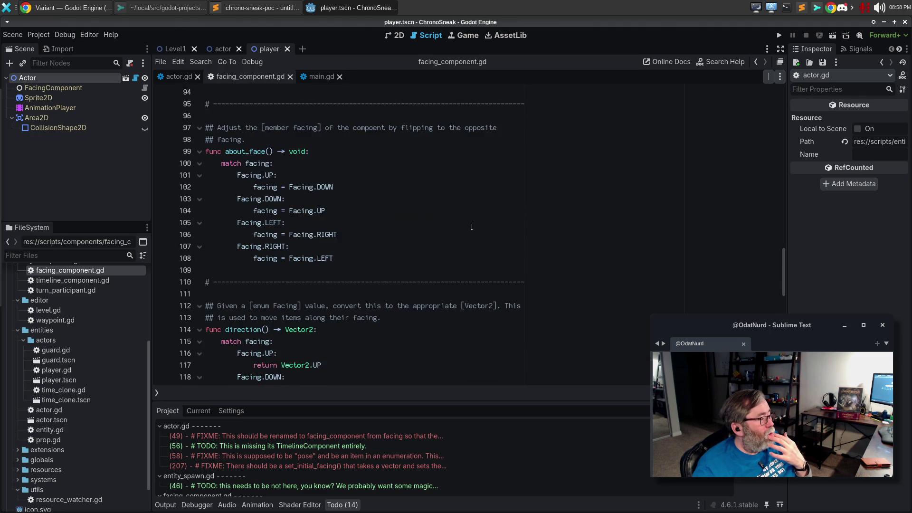
pyautogui.scroll(5, 472, 226)
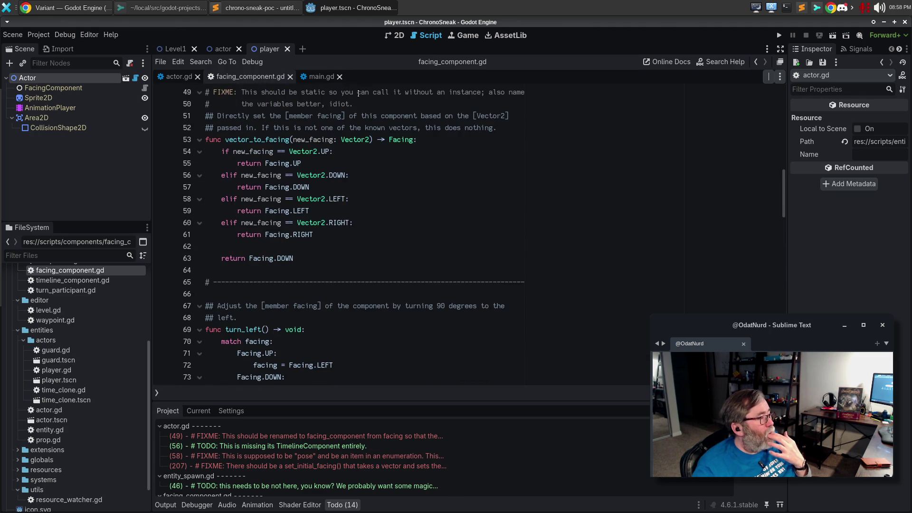
# Step: Switch to actor.gd to view set_initial_facing at lines 203–227
pyautogui.click(185, 77)
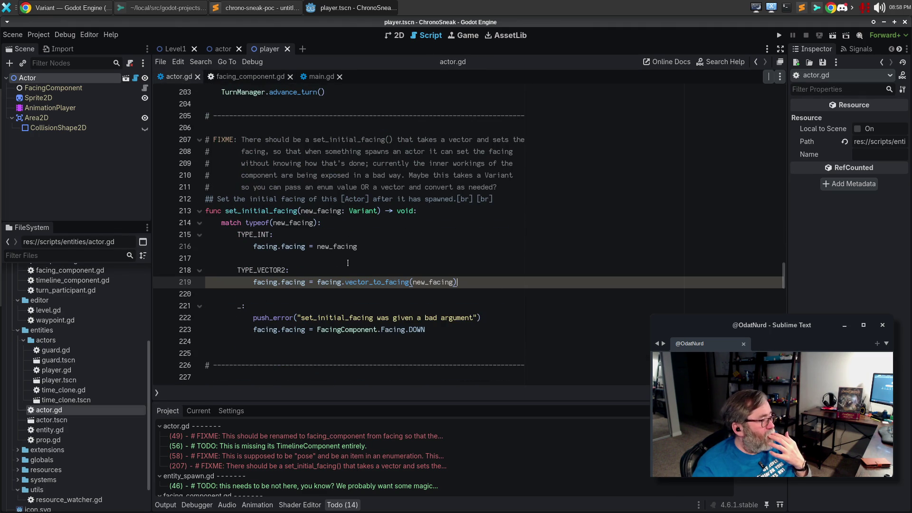
pyautogui.moveTo(339, 246)
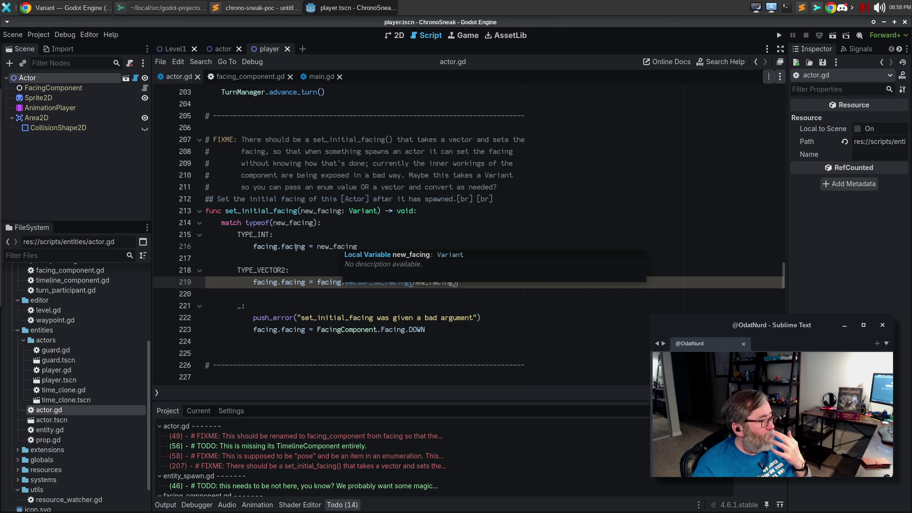
pyautogui.moveTo(295, 247)
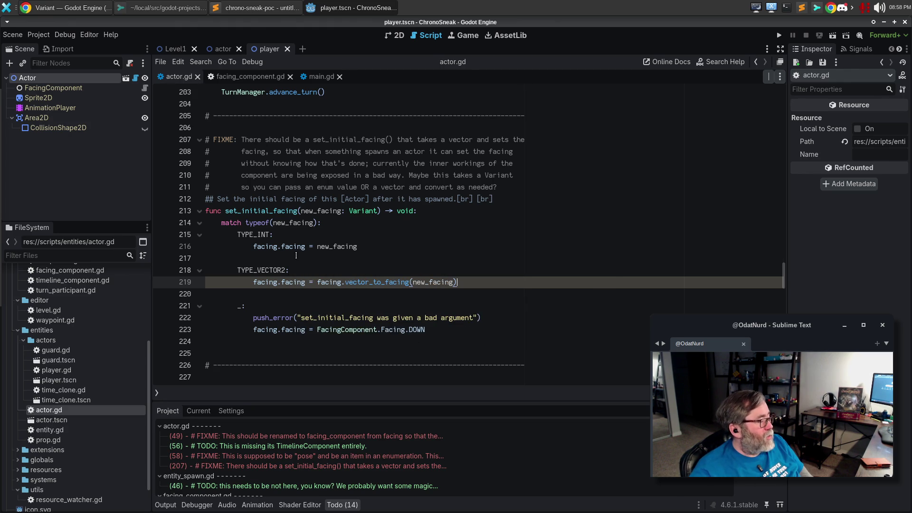
pyautogui.click(308, 255)
pyautogui.moveTo(296, 247)
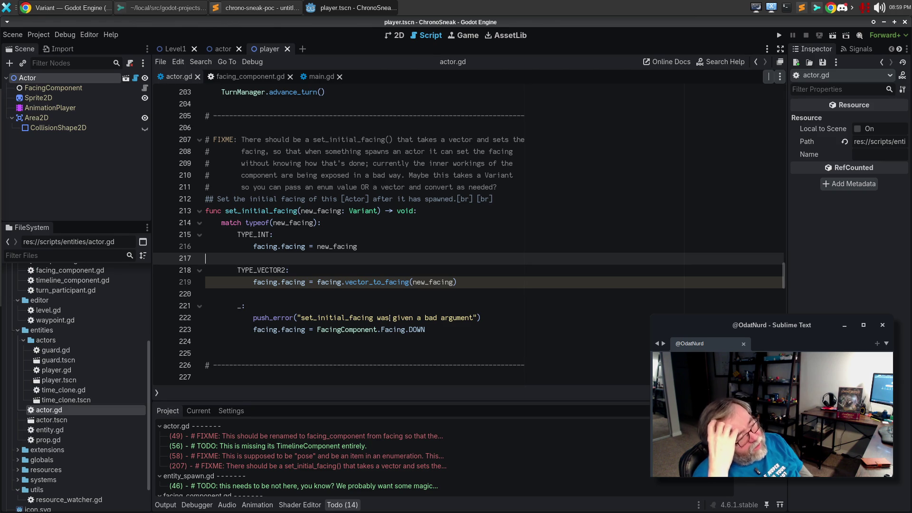
pyautogui.click(485, 284)
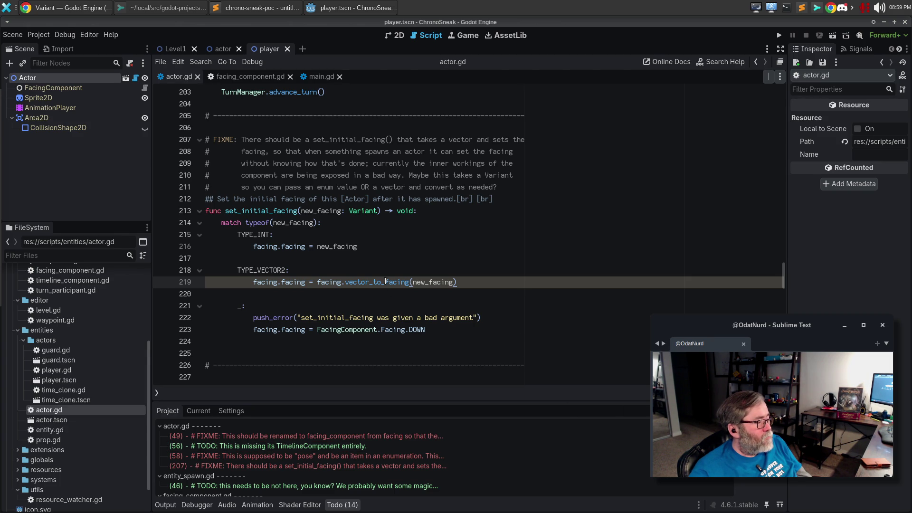
pyautogui.moveTo(385, 280)
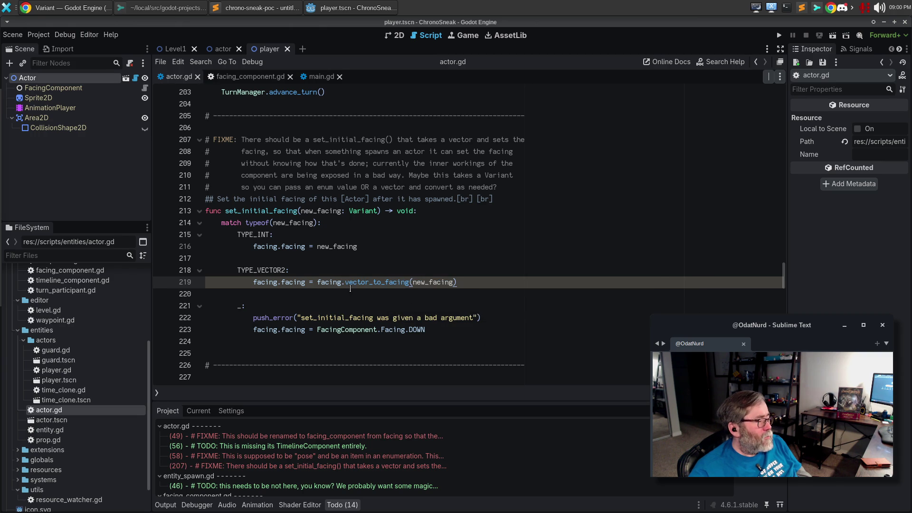
pyautogui.moveTo(456, 282); pyautogui.dragTo(250, 282)
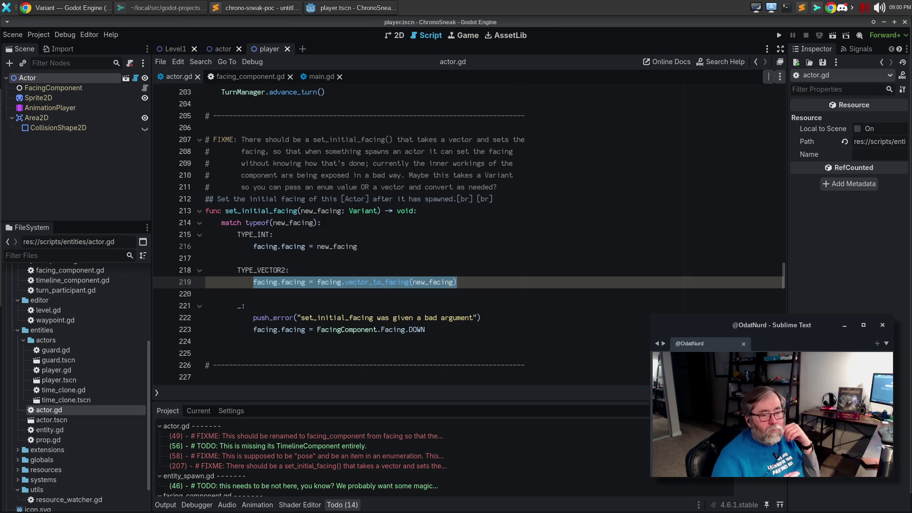
pyautogui.moveTo(489, 283); pyautogui.dragTo(206, 270)
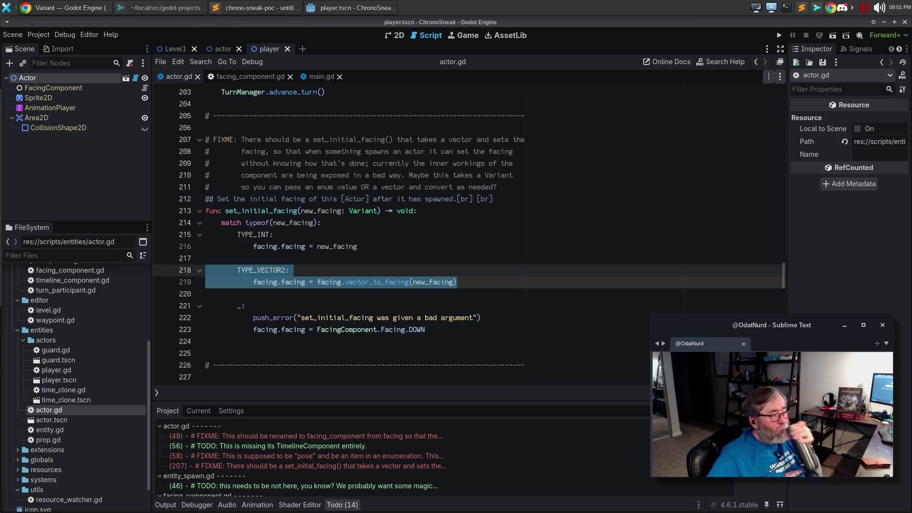
pyautogui.click(495, 325)
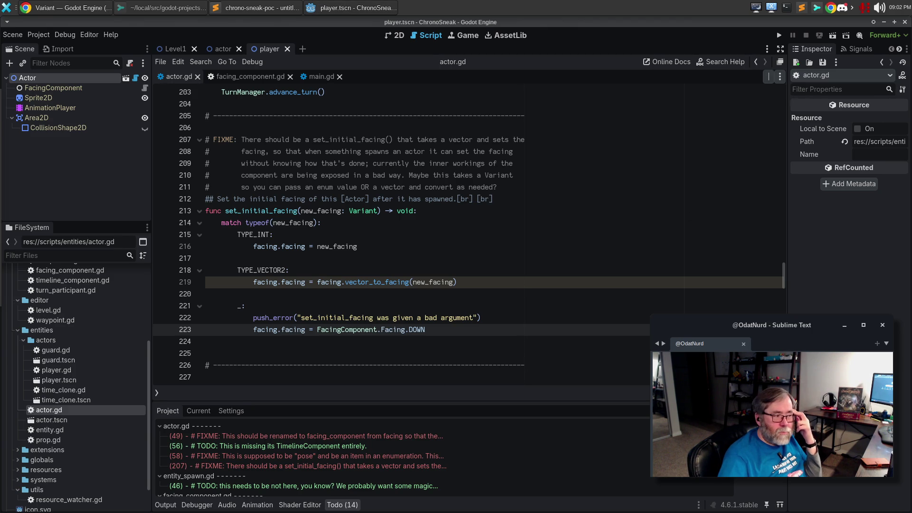
pyautogui.moveTo(421, 282)
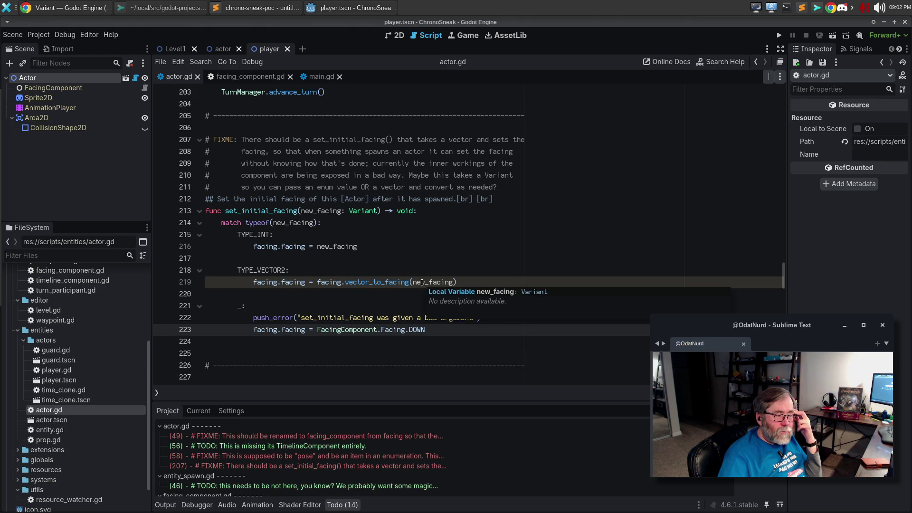
pyautogui.click(453, 282)
pyautogui.write('as ')
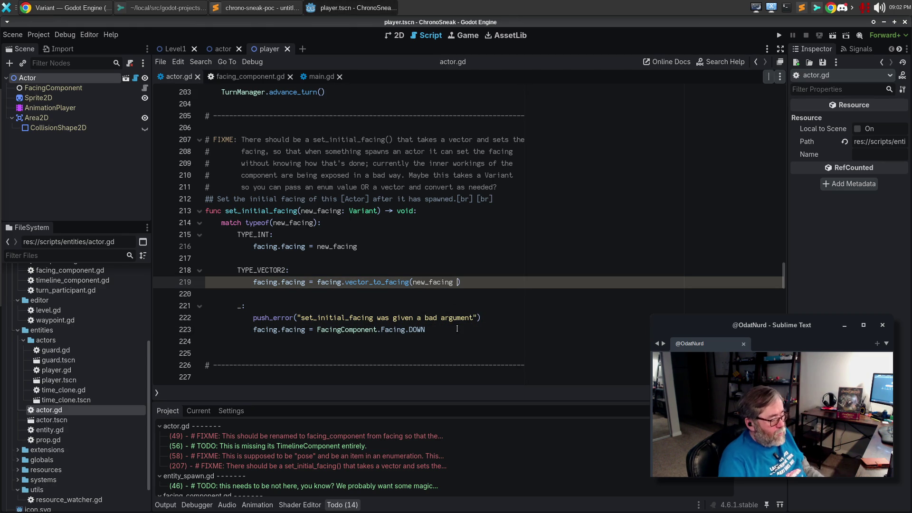
pyautogui.write('Vector2')
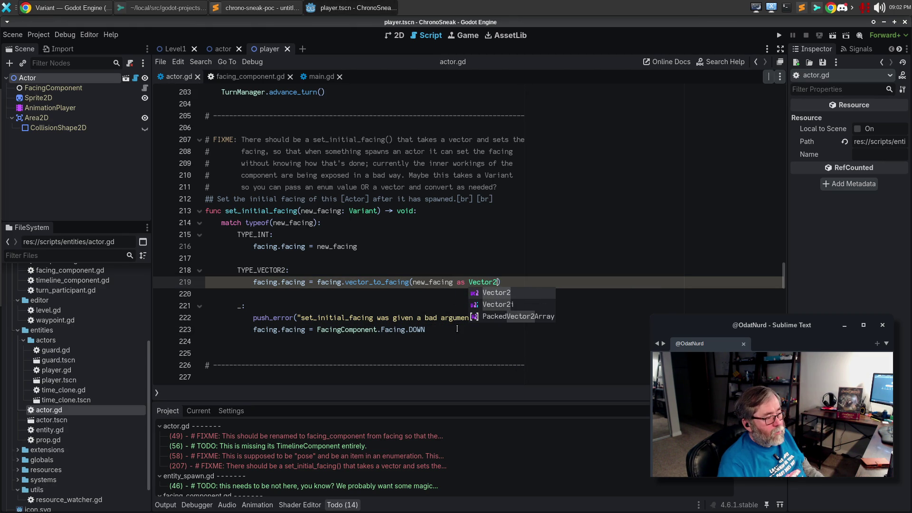
pyautogui.press('Down')
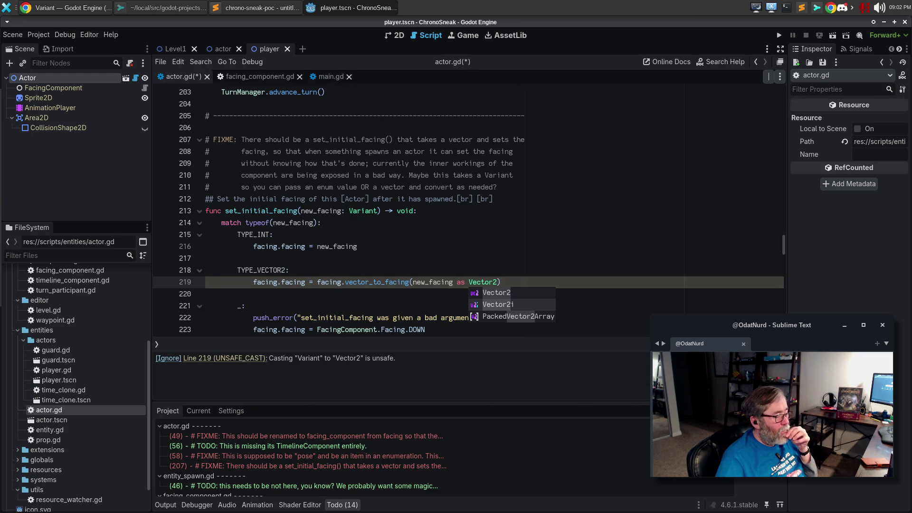
pyautogui.moveTo(411, 360); pyautogui.dragTo(126, 363)
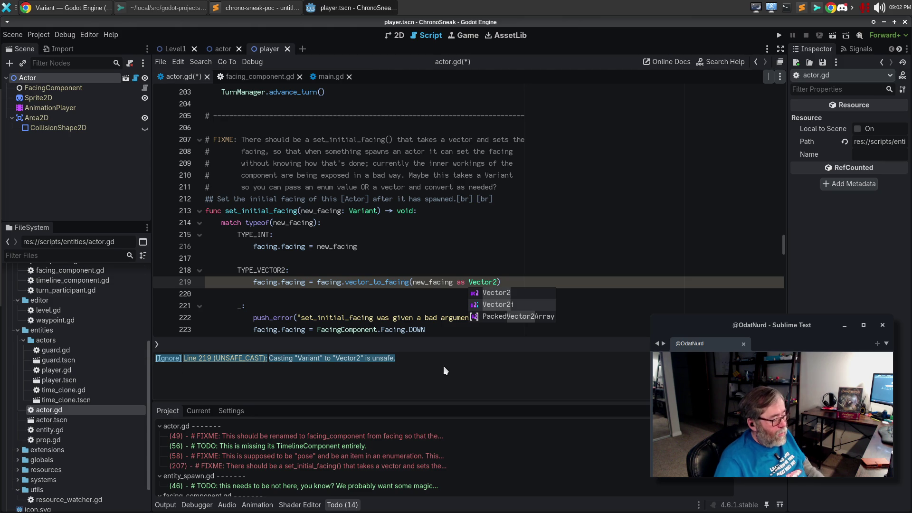
pyautogui.click(166, 358)
pyautogui.click(403, 283)
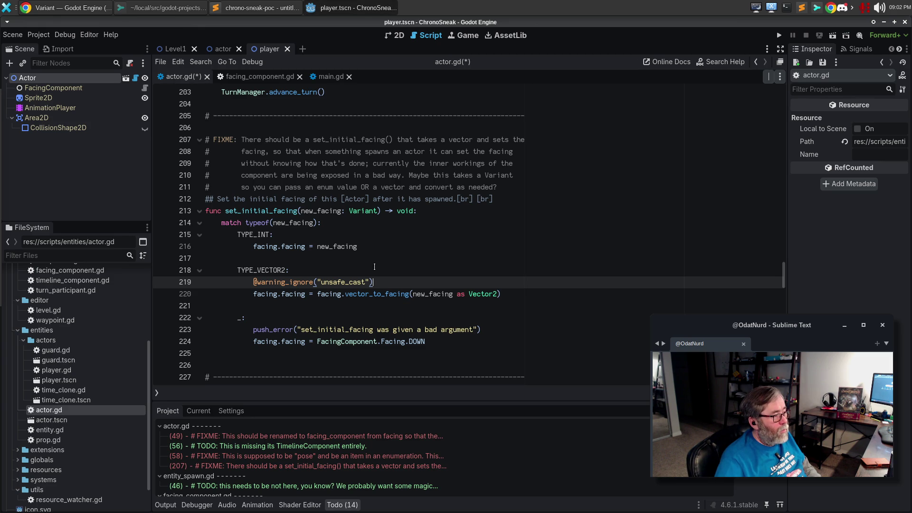
# Step: Try wrapping new_facing in int() on line 216, check its warnings, then revert it
pyautogui.doubleClick(323, 248)
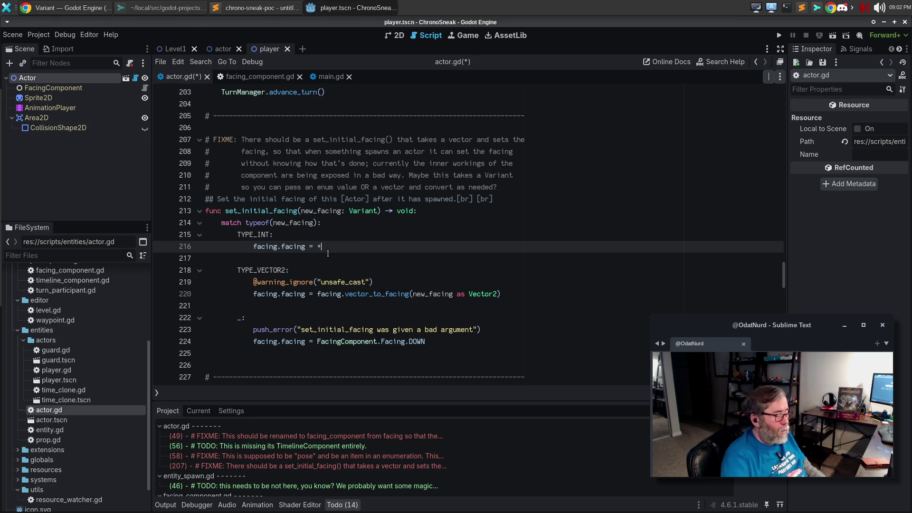
pyautogui.write('(new_facing')
pyautogui.press('Left')
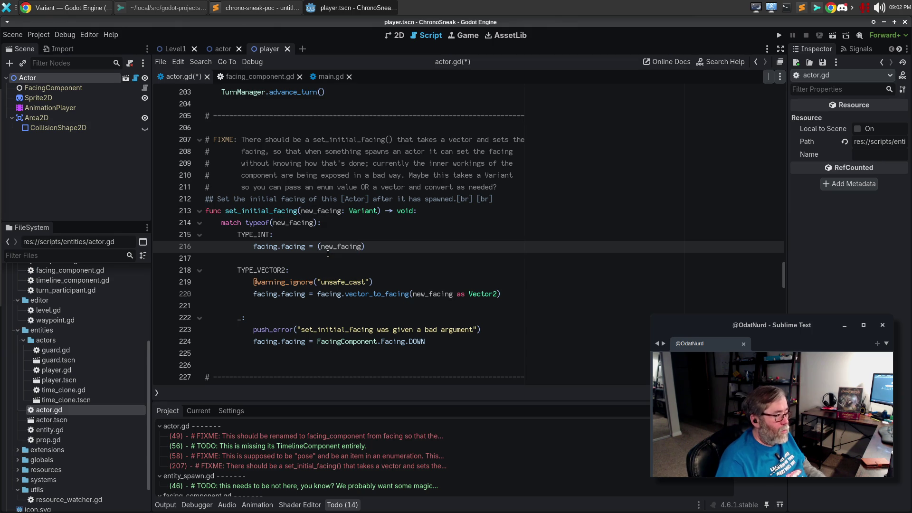
pyautogui.press('Left')
pyautogui.write('int')
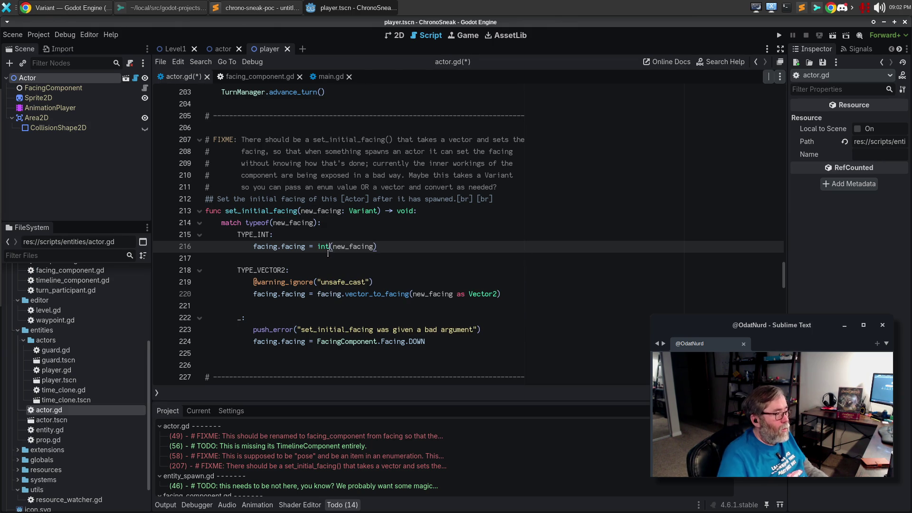
pyautogui.click(294, 269)
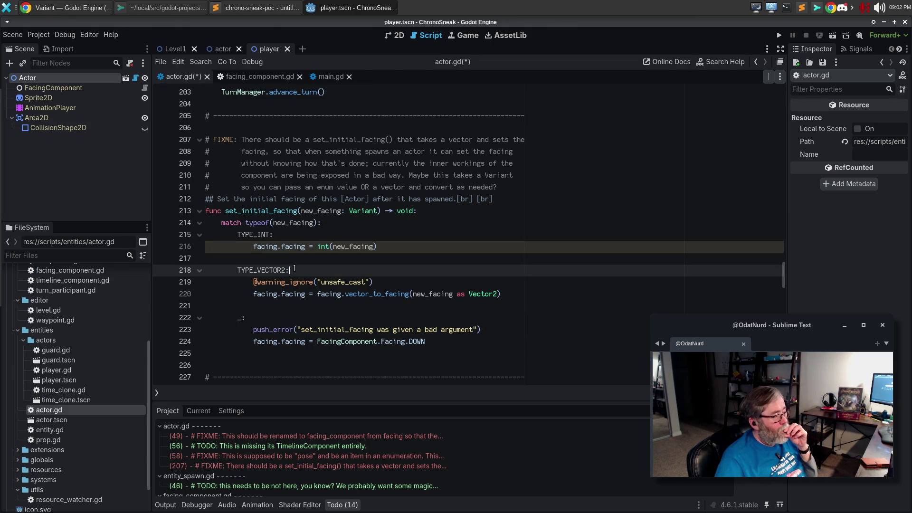
pyautogui.click(698, 392)
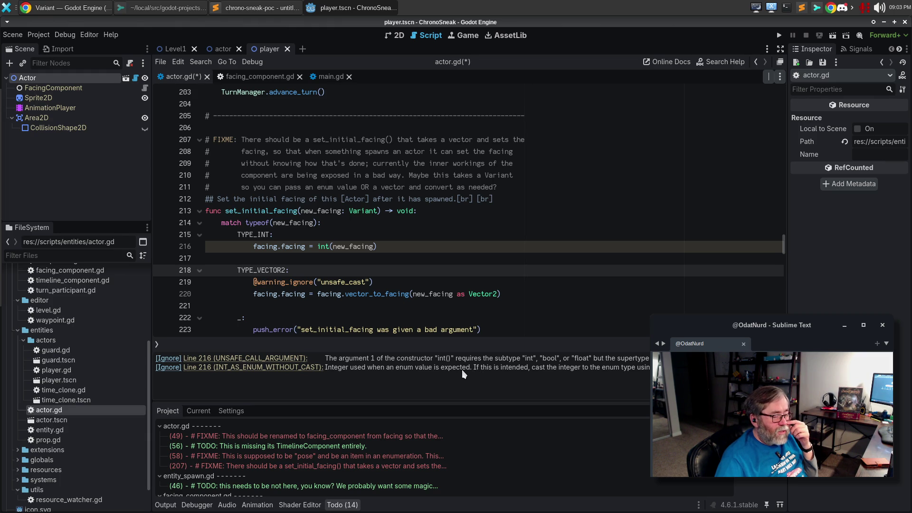
pyautogui.click(333, 246)
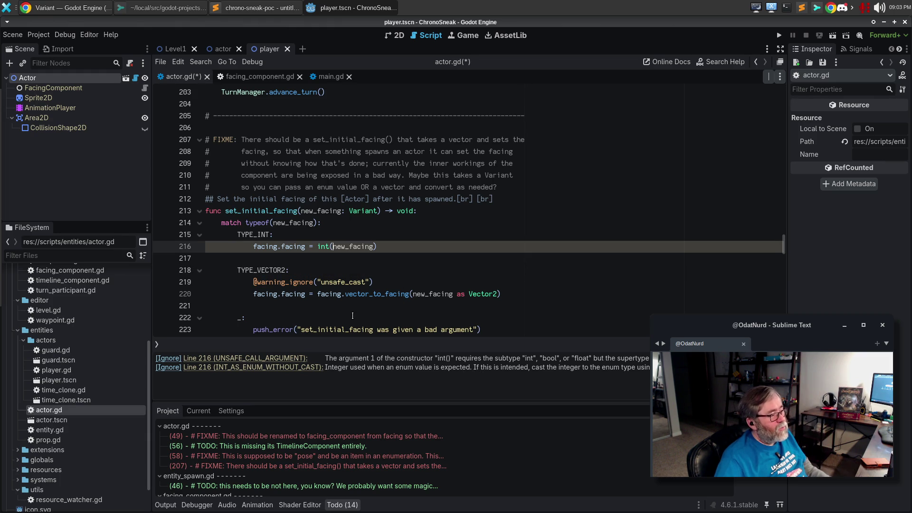
pyautogui.press('BackSpace')
pyautogui.press('BackSpace')
pyautogui.press('BackSpace')
pyautogui.press('End')
pyautogui.press('BackSpace')
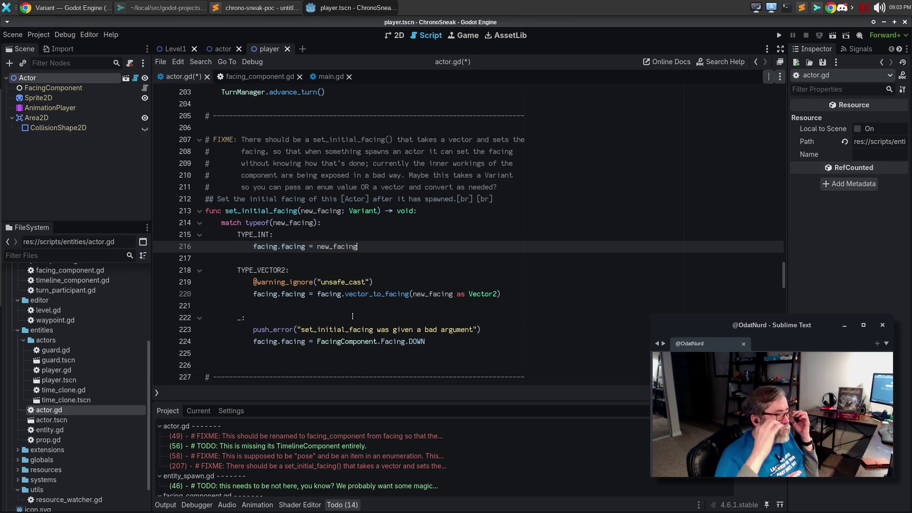
# Step: Review the push_error fallback and the assignments on lines 219 and 216
pyautogui.click(430, 317)
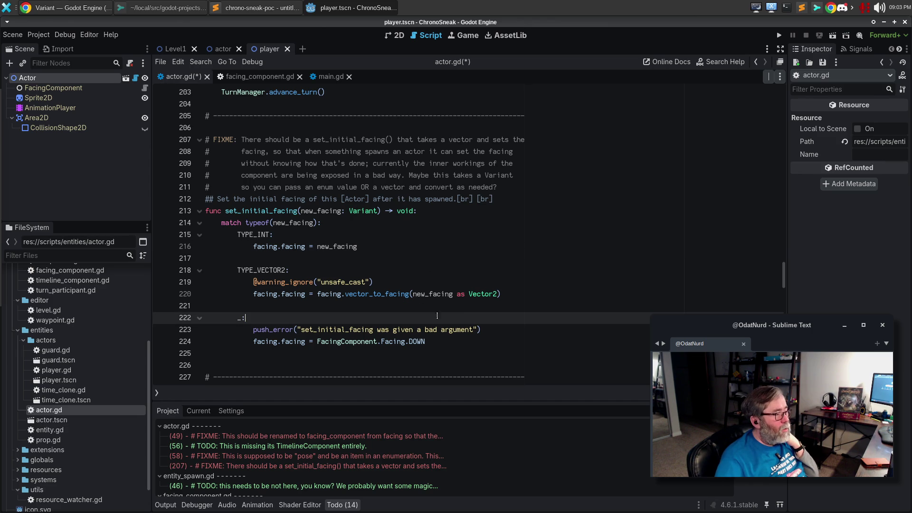
pyautogui.click(498, 331)
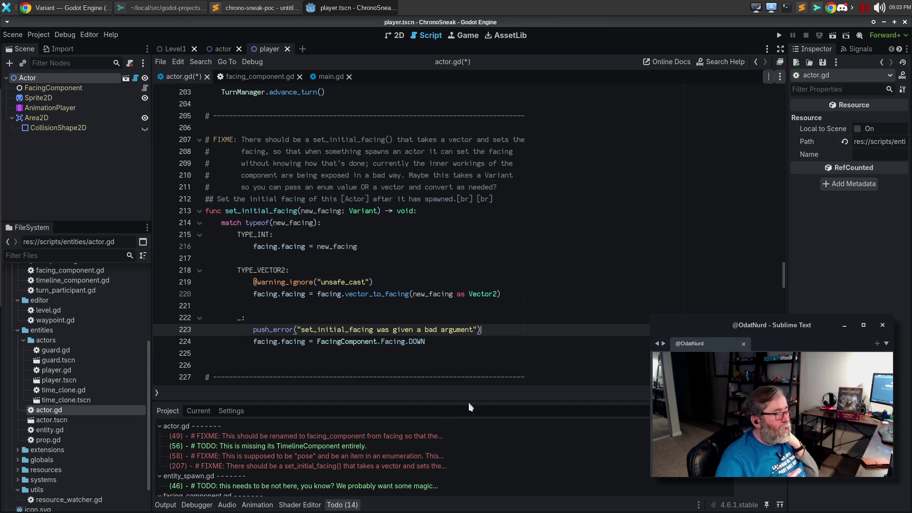
pyautogui.click(402, 282)
pyautogui.moveTo(390, 283); pyautogui.dragTo(173, 284)
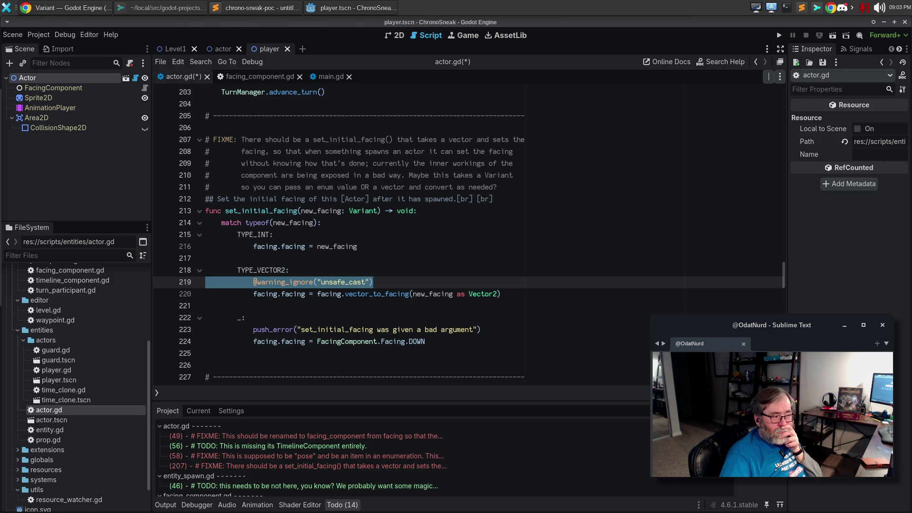
pyautogui.click(403, 285)
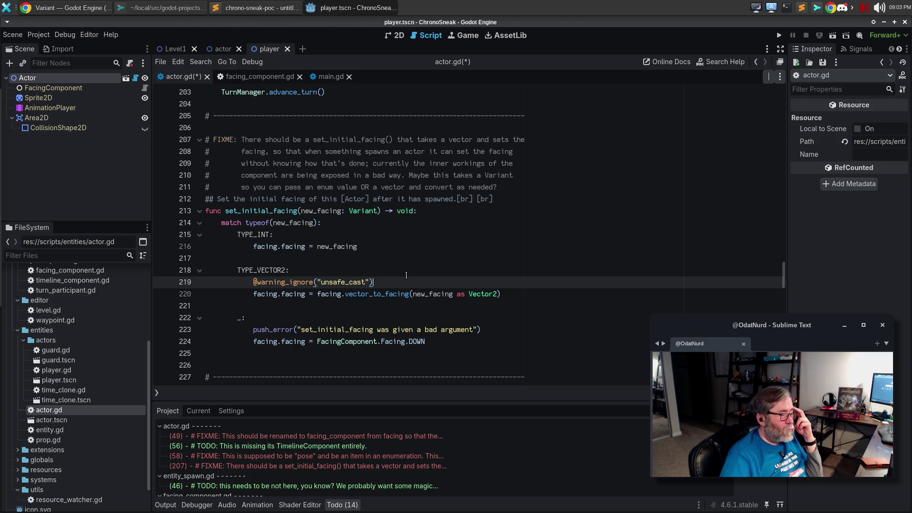
pyautogui.moveTo(374, 249); pyautogui.dragTo(134, 247)
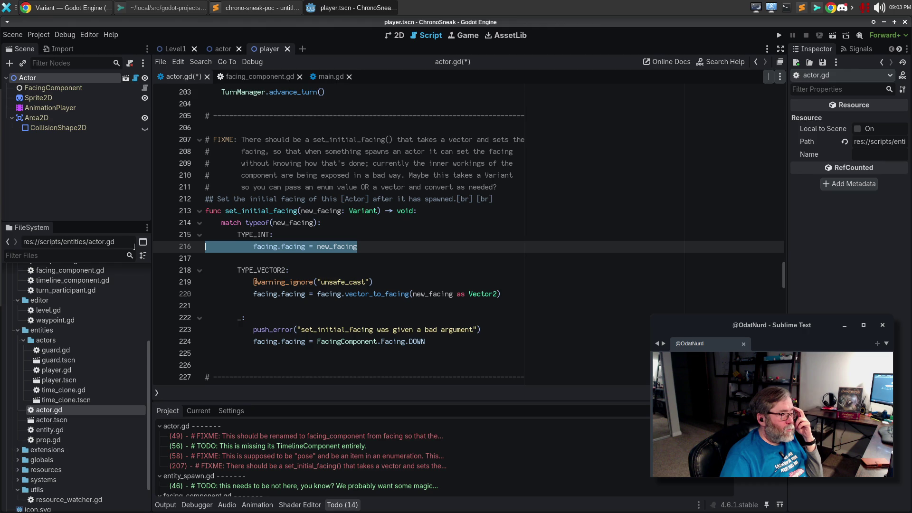
pyautogui.click(229, 233)
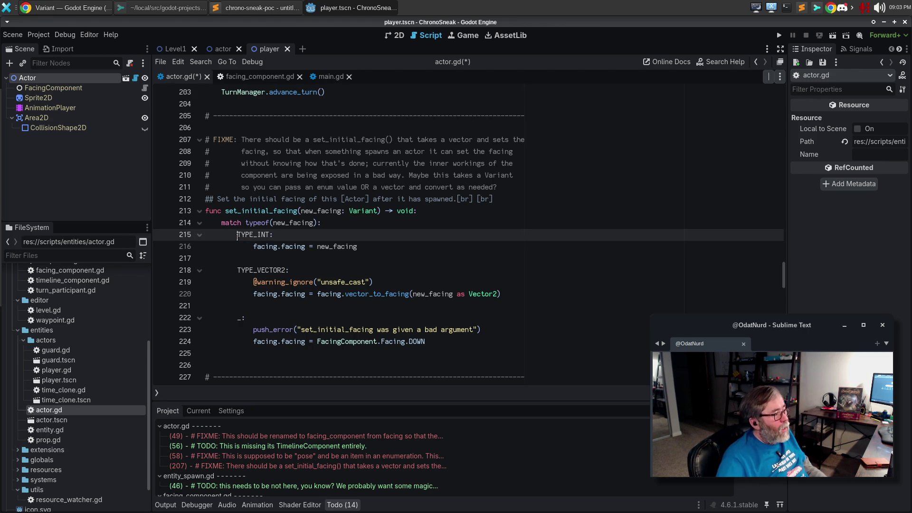
pyautogui.hotkey('ctrl', 'End')
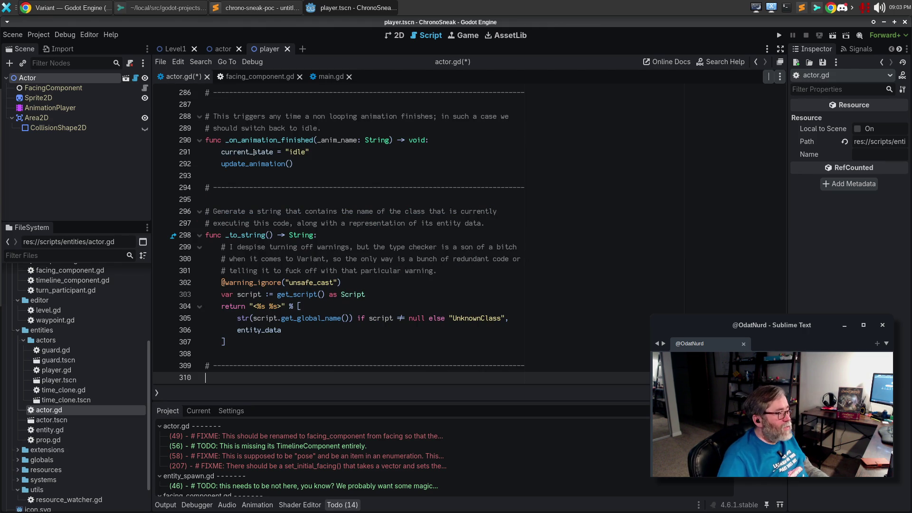
pyautogui.click(381, 294)
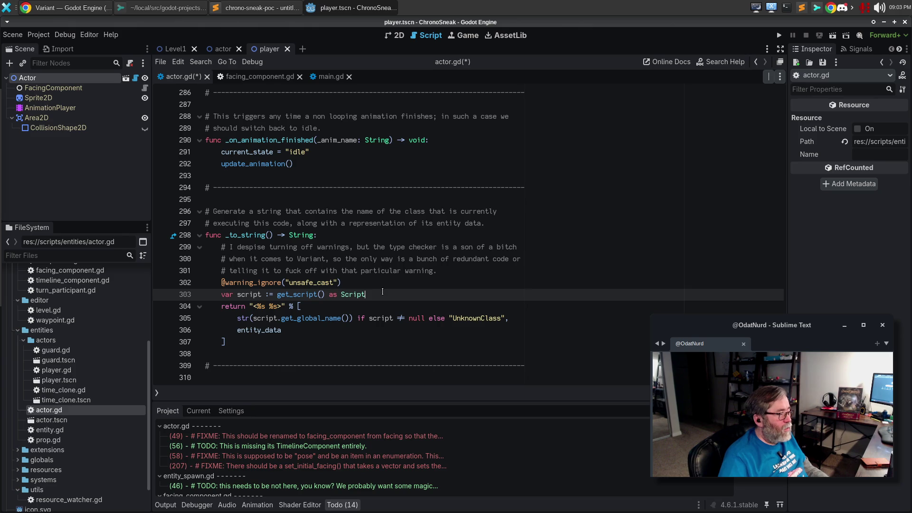
pyautogui.scroll(15, 359, 266)
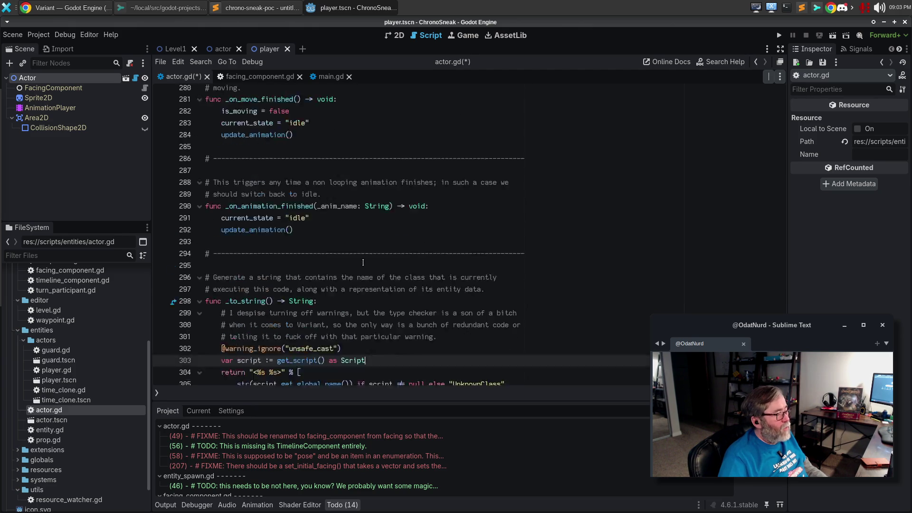
pyautogui.scroll(10, 364, 252)
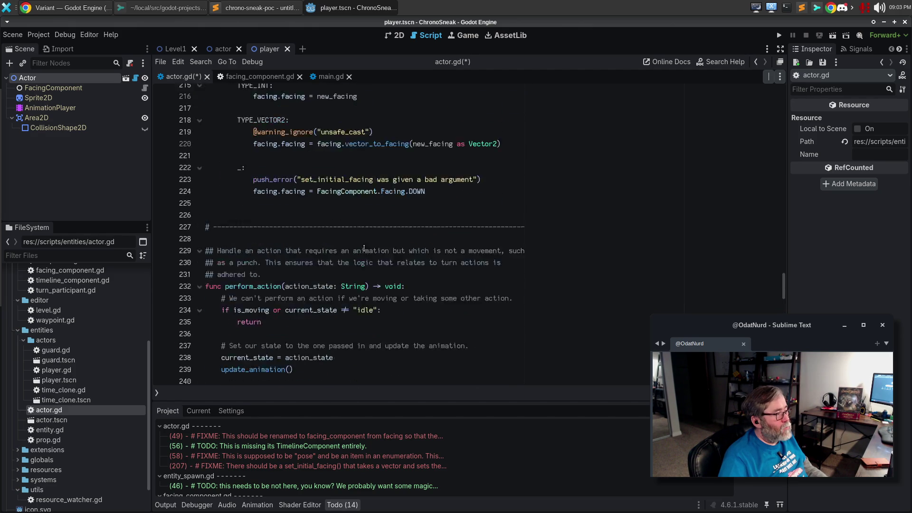
pyautogui.scroll(-3, 411, 243)
pyautogui.scroll(-2, 411, 243)
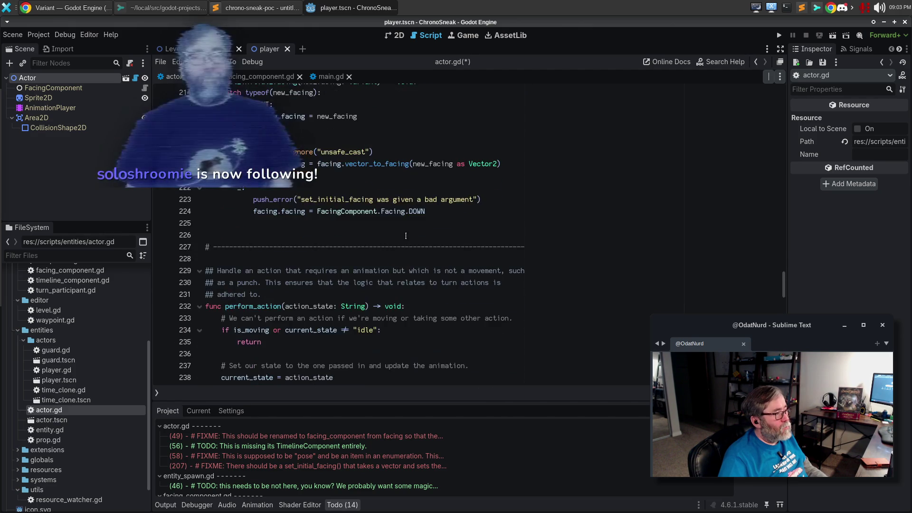
pyautogui.scroll(2, 411, 243)
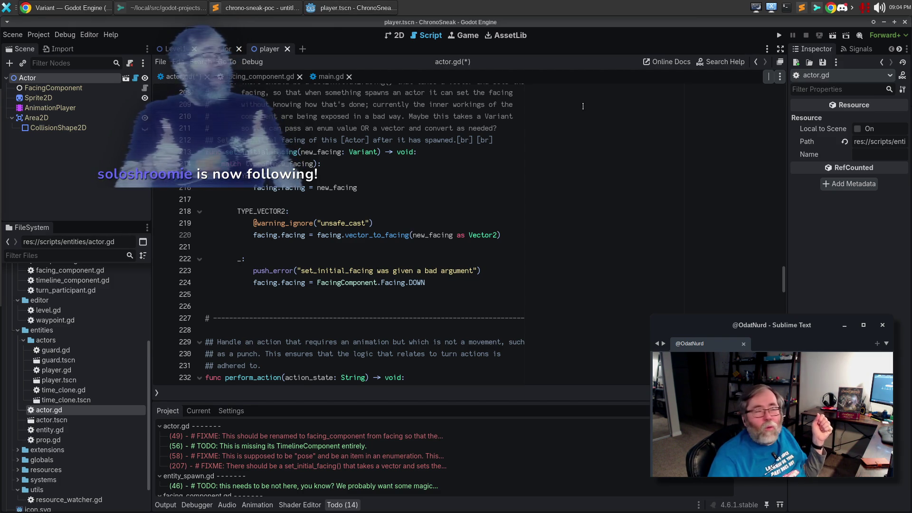
pyautogui.moveTo(379, 189); pyautogui.dragTo(169, 176)
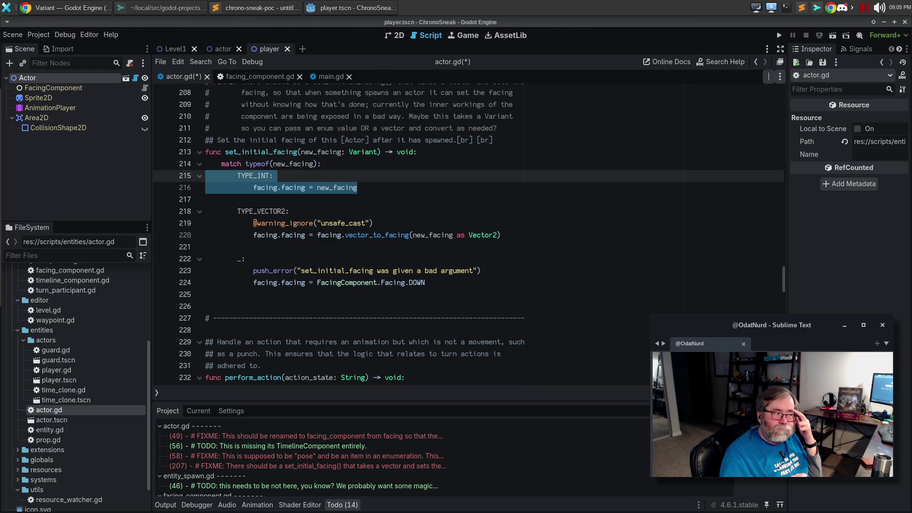
# Step: After checking the Variant docs, add print(new_facing) at the start of set_initial_facing
pyautogui.click(83, 11)
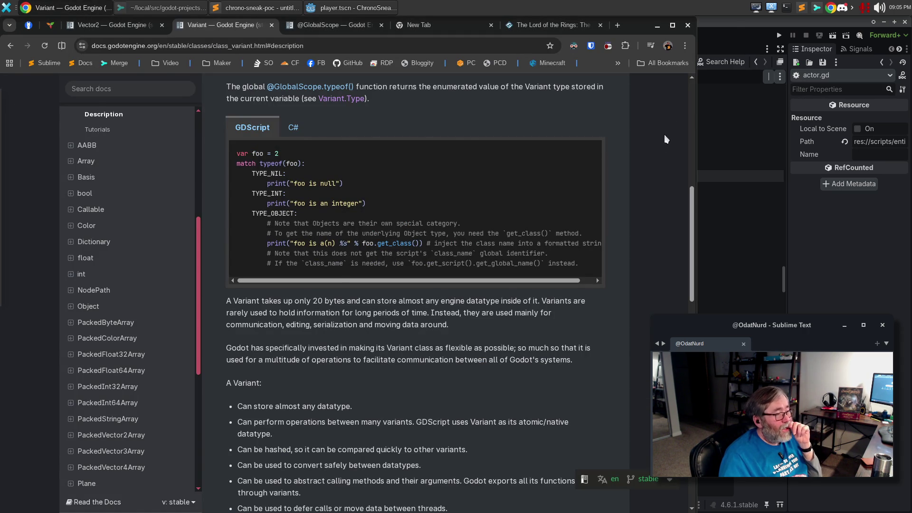
pyautogui.click(732, 27)
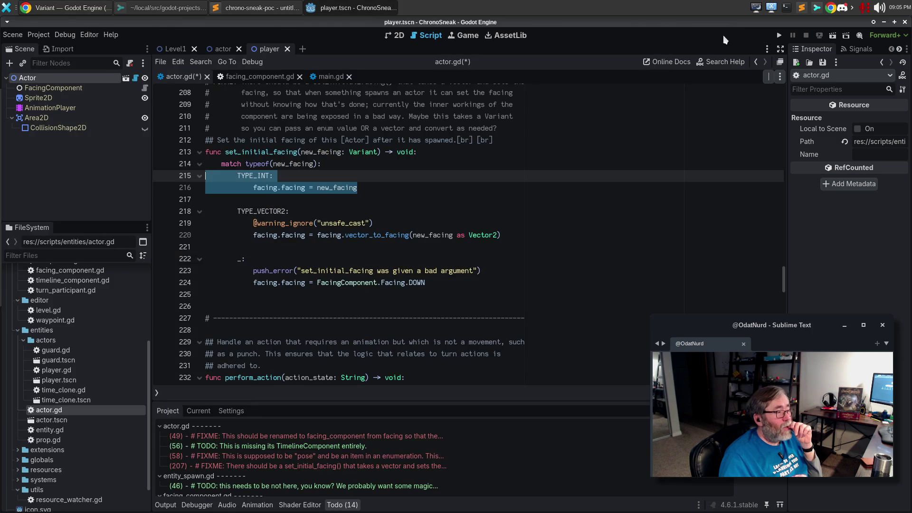
pyautogui.click(390, 194)
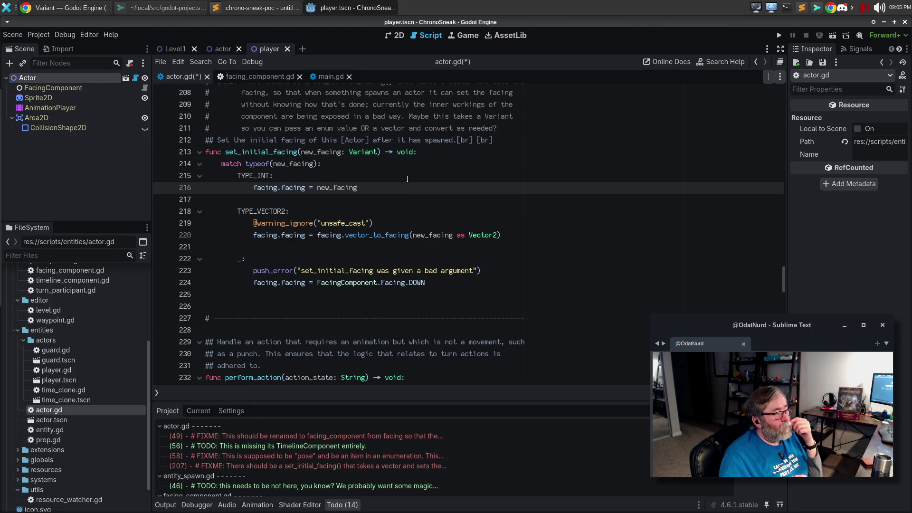
pyautogui.click(448, 152)
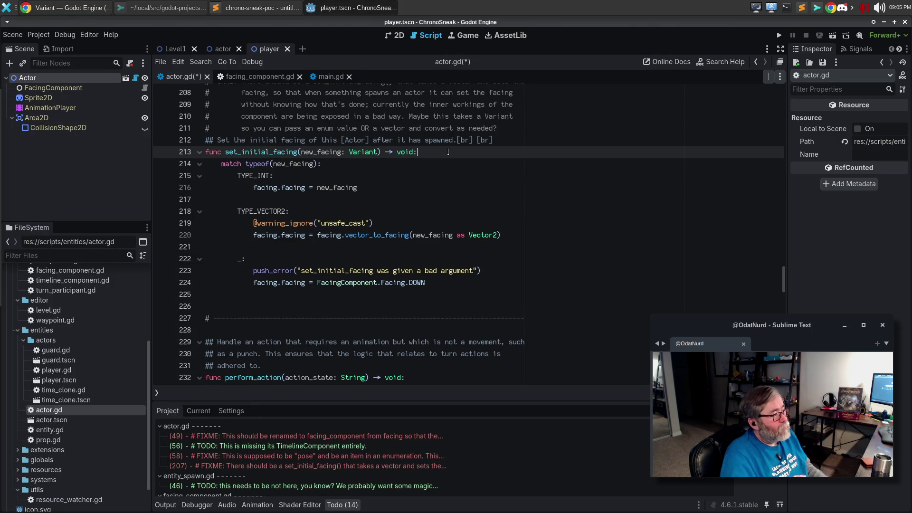
pyautogui.press('Return')
pyautogui.write('print(new_faci')
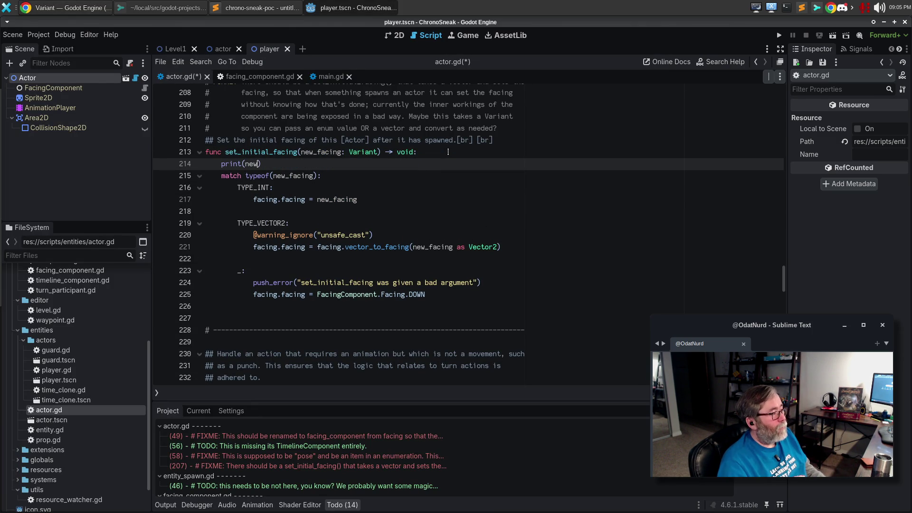
pyautogui.write('ng')
# Step: Run the game, which prints (0.0, 1.0), then close it and switch to main.gd
pyautogui.press('F5')
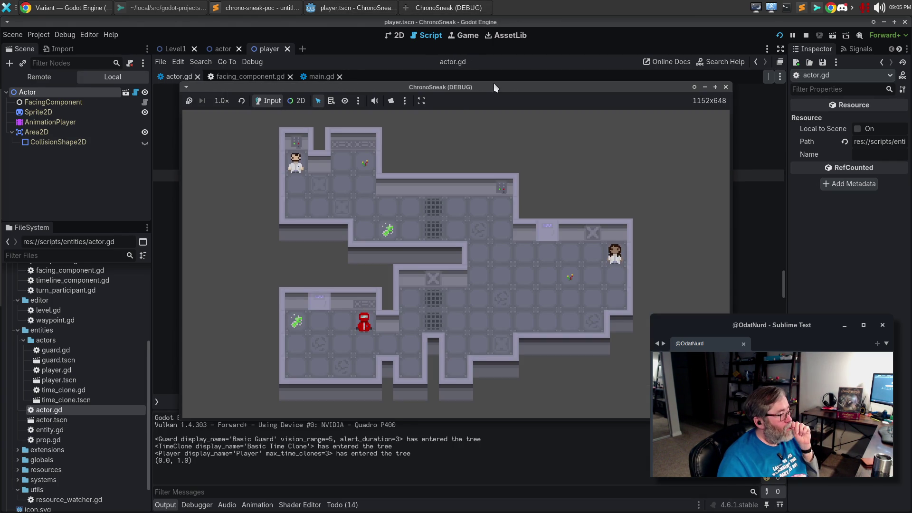
pyautogui.click(726, 87)
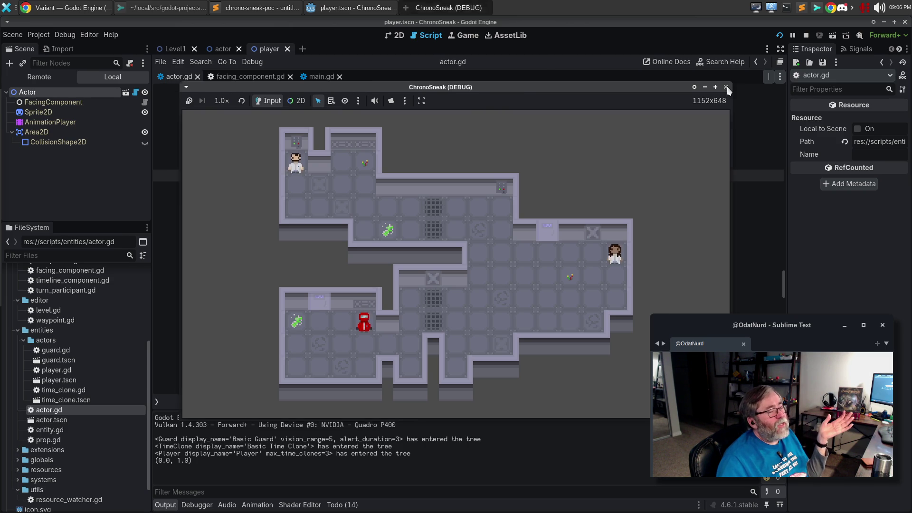
pyautogui.click(322, 76)
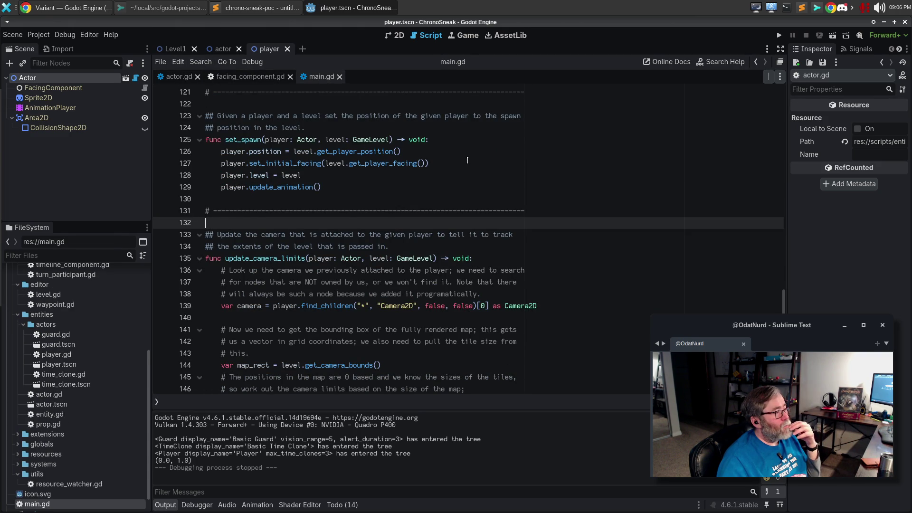
# Step: Add player.set_initial_facing(FacingComponent.Facing.RIGHT) after line 127 and run the game, which prints 3
pyautogui.click(467, 160)
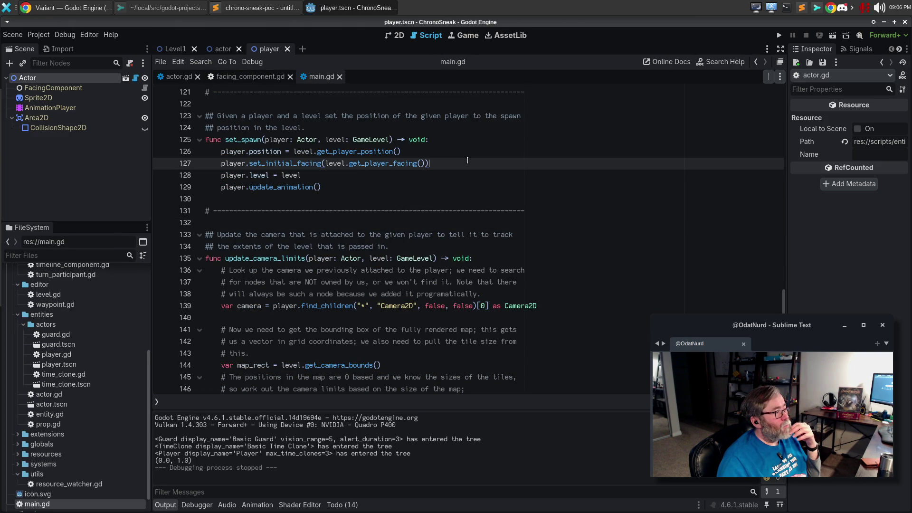
pyautogui.press('Return')
pyautogui.write('player.s')
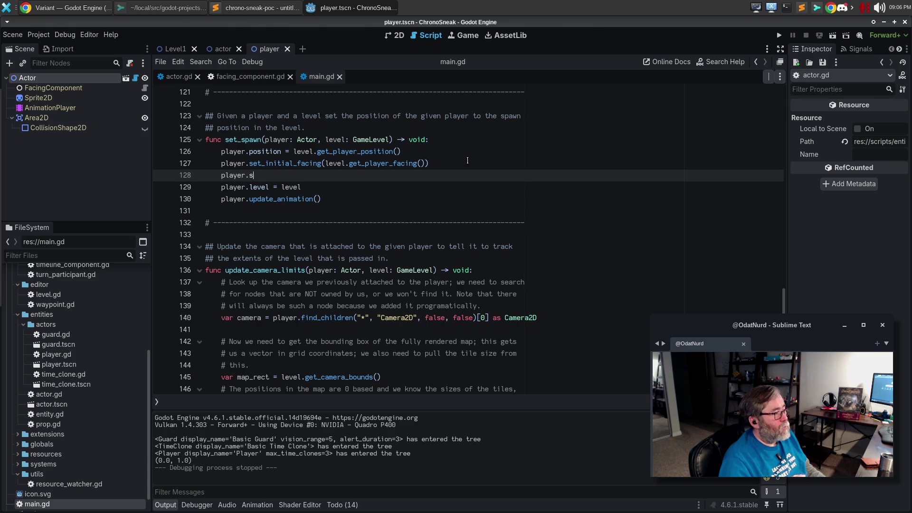
pyautogui.write('et_initial_fa')
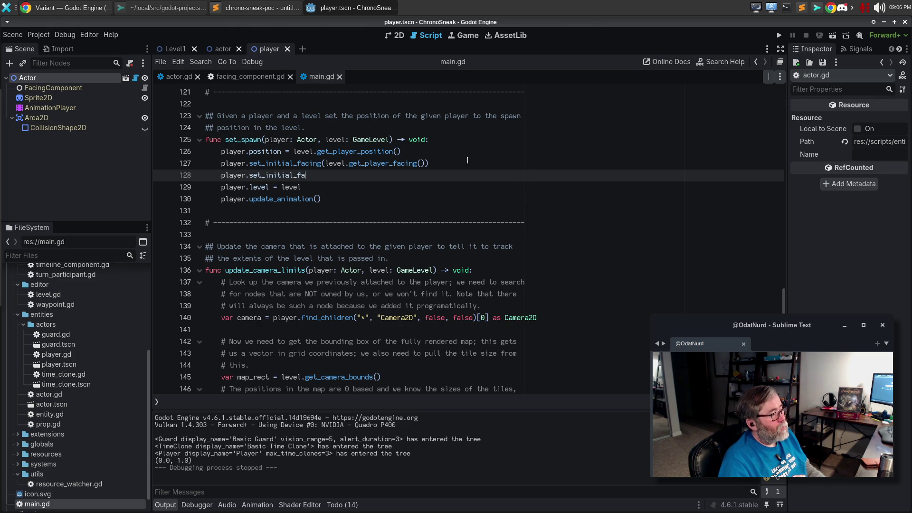
pyautogui.write('cing(FacingCOm')
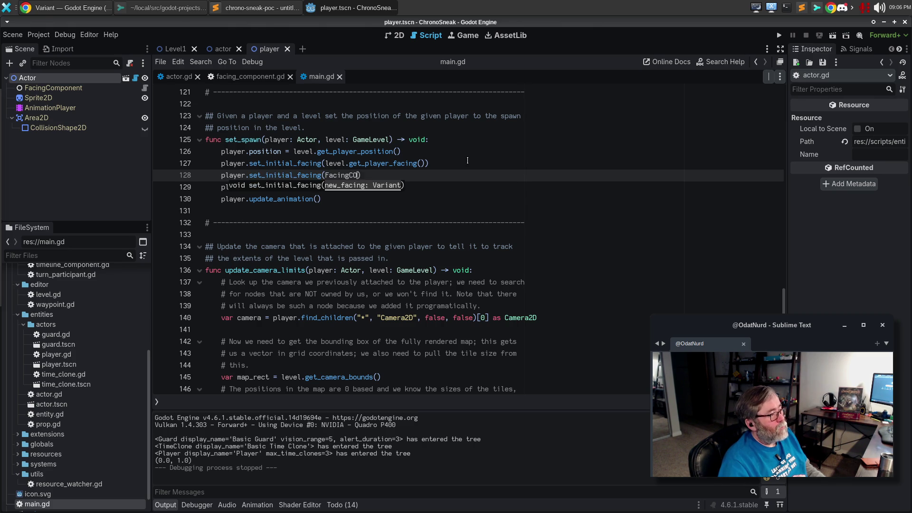
pyautogui.press('BackSpace')
pyautogui.press('BackSpace')
pyautogui.press('BackSpace')
pyautogui.write('omponent.fa')
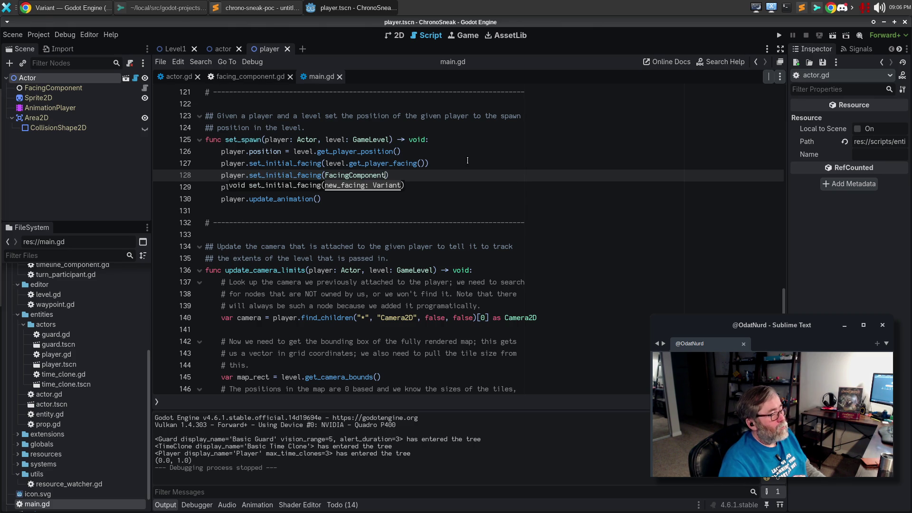
pyautogui.write('cving')
pyautogui.press('BackSpace')
pyautogui.press('BackSpace')
pyautogui.press('BackSpace')
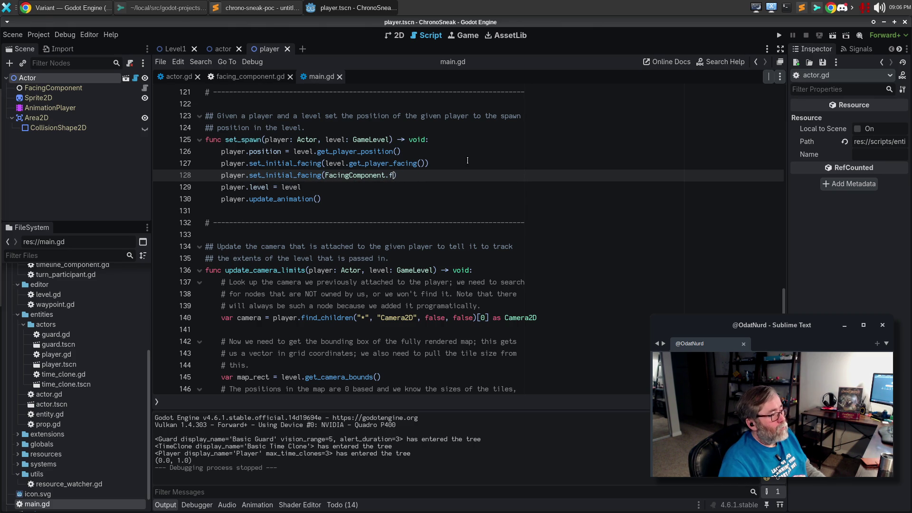
pyautogui.write('cing.UP')
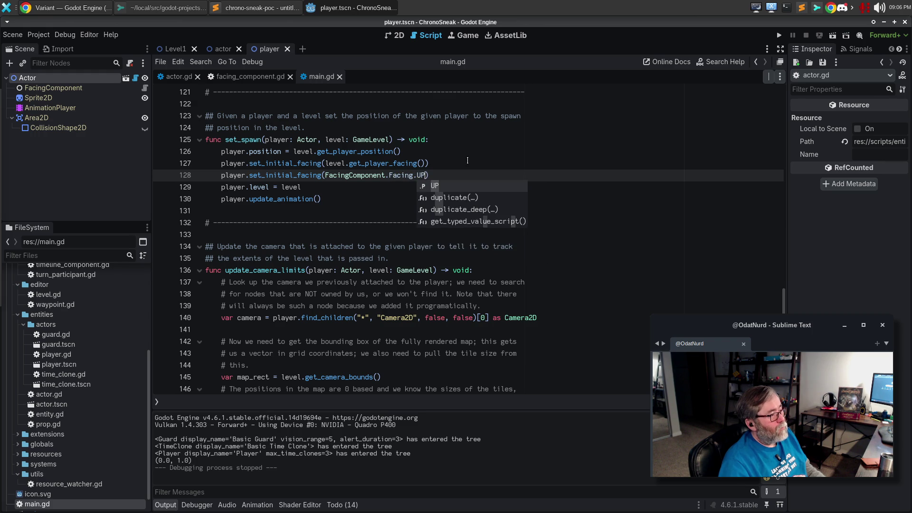
pyautogui.write('ri')
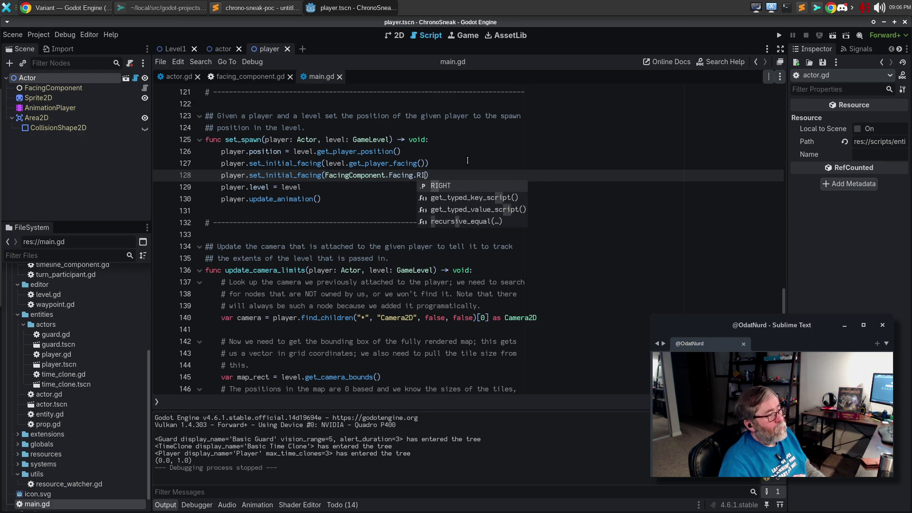
pyautogui.press('Return')
pyautogui.press('F5')
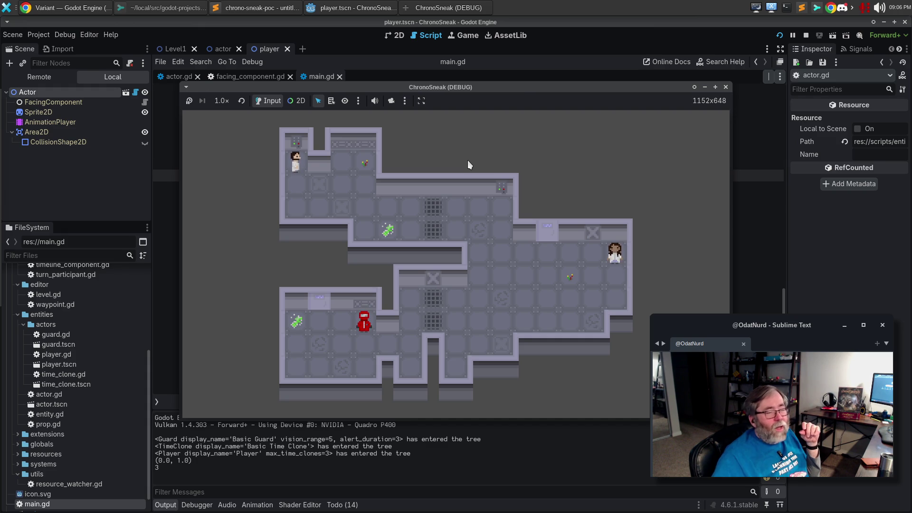
pyautogui.hotkey('alt', 'Tab')
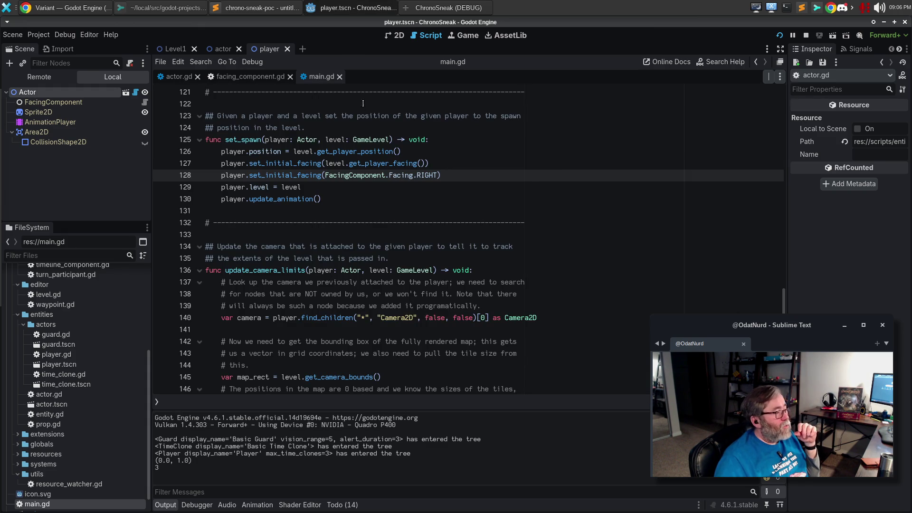
# Step: In actor.gd, add print("as int/enum") under the TYPE_INT case
pyautogui.click(237, 77)
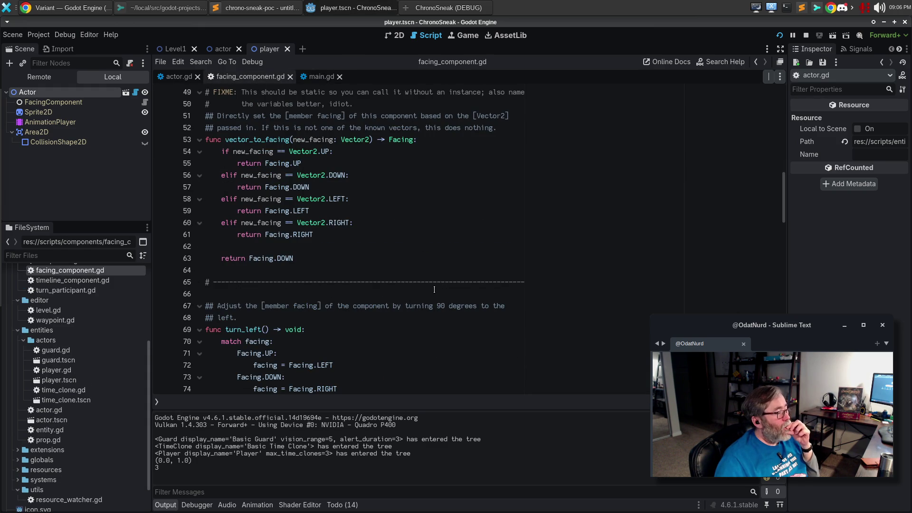
pyautogui.scroll(6, 432, 287)
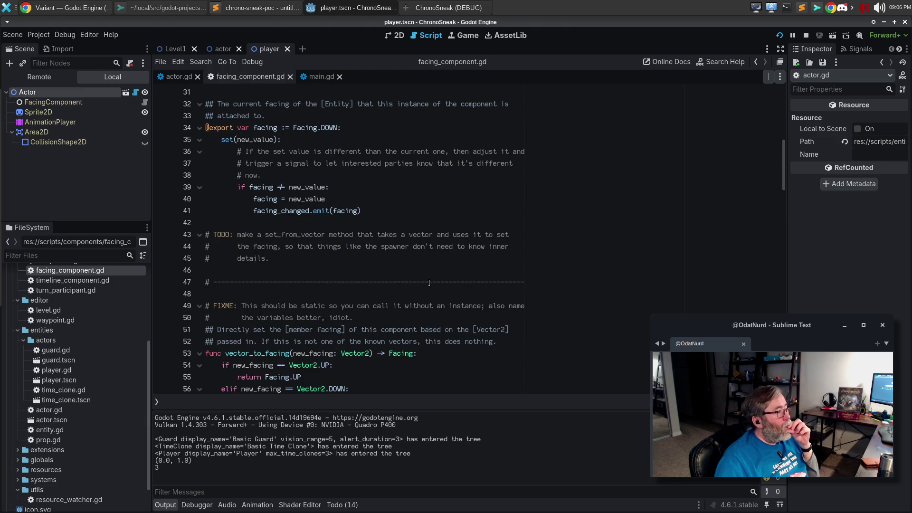
pyautogui.click(176, 77)
pyautogui.click(390, 199)
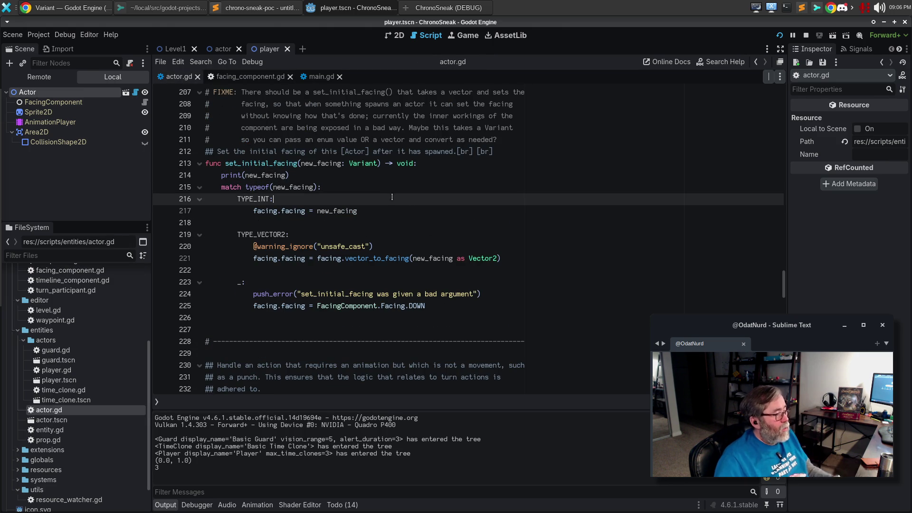
pyautogui.press('Return')
pyautogui.write('print("as int')
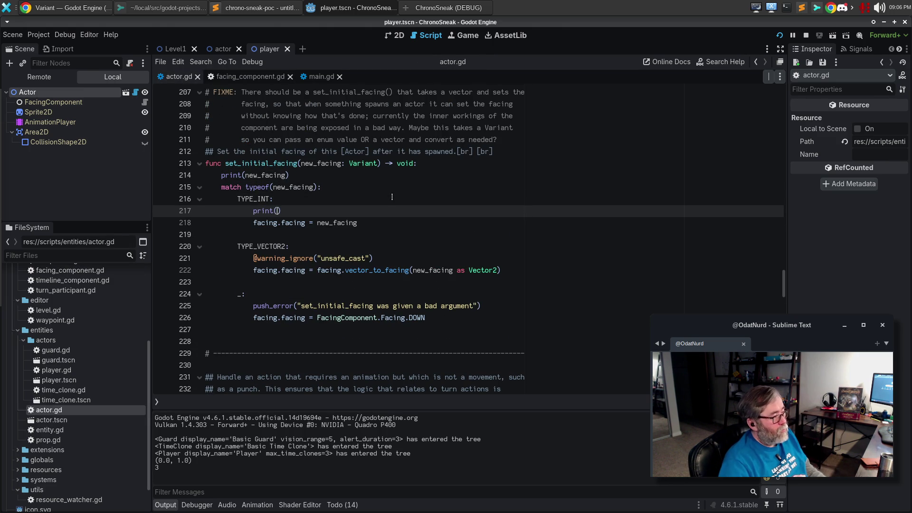
pyautogui.press('Escape')
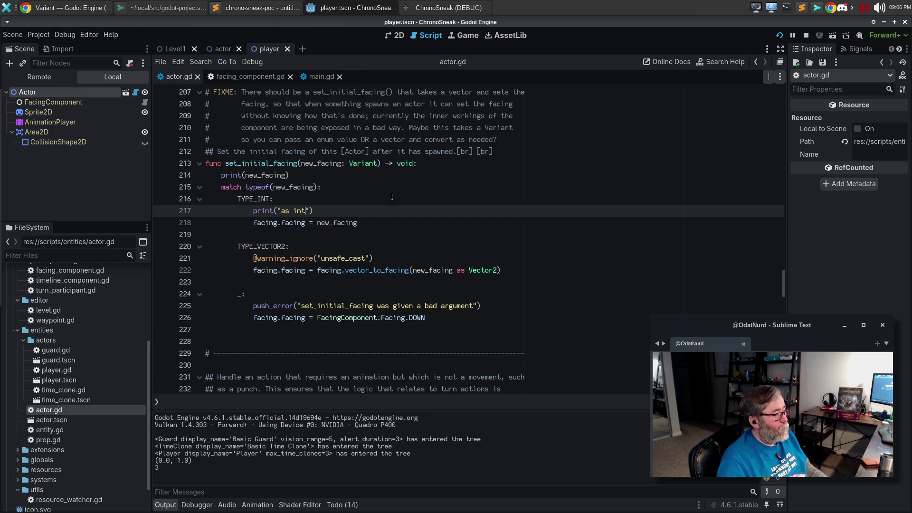
pyautogui.press('Down')
pyautogui.press('Down')
pyautogui.press('Down')
pyautogui.press('Up')
pyautogui.press('Up')
pyautogui.press('Up')
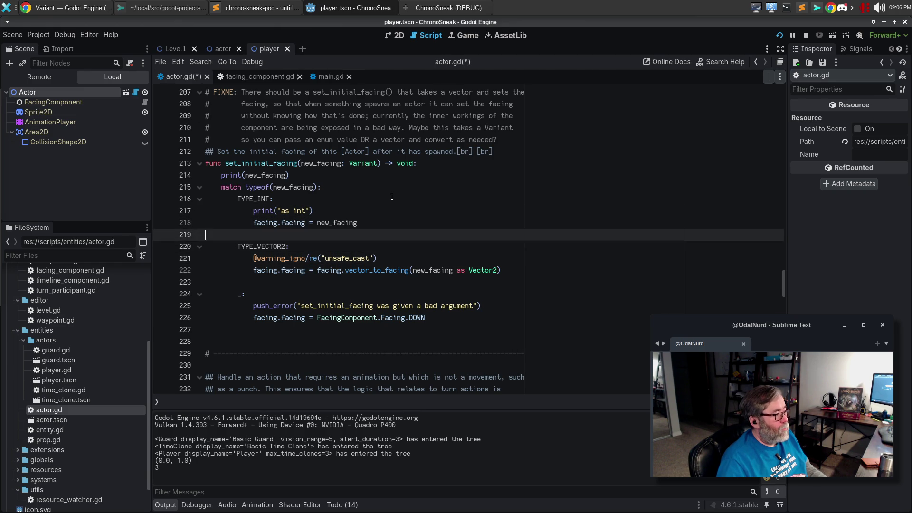
pyautogui.press('Down')
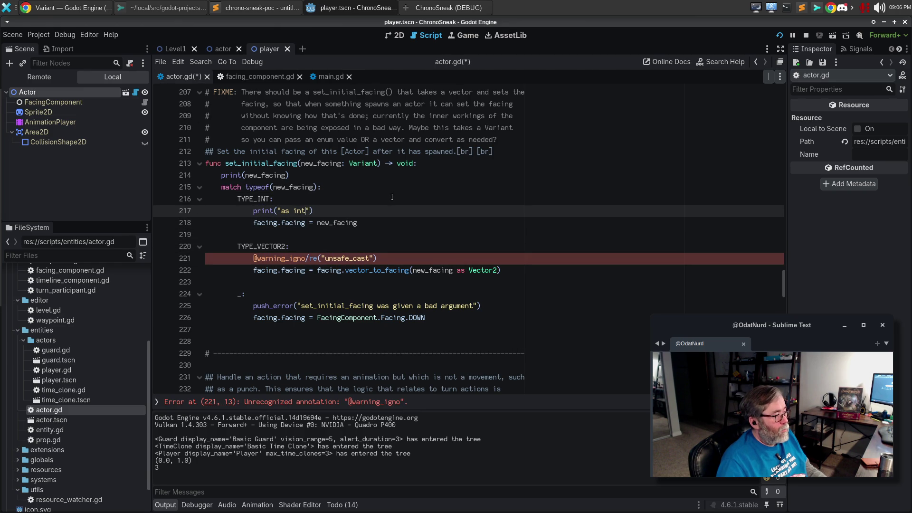
pyautogui.write('/enum')
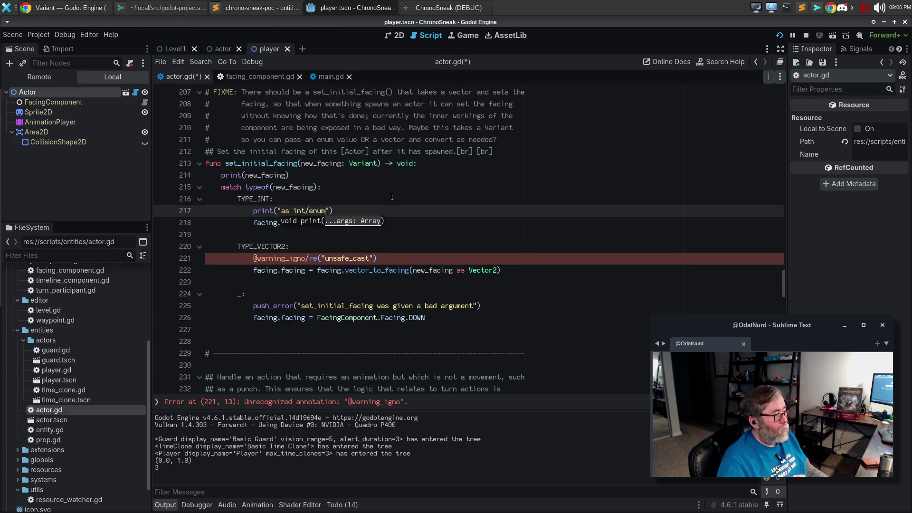
pyautogui.press('Escape')
# Step: Add print("as Vector2") at the top of the TYPE_VECTOR2 branch, above the warning annotation
pyautogui.press('Down')
pyautogui.press('Down')
pyautogui.press('Down')
pyautogui.press('Down')
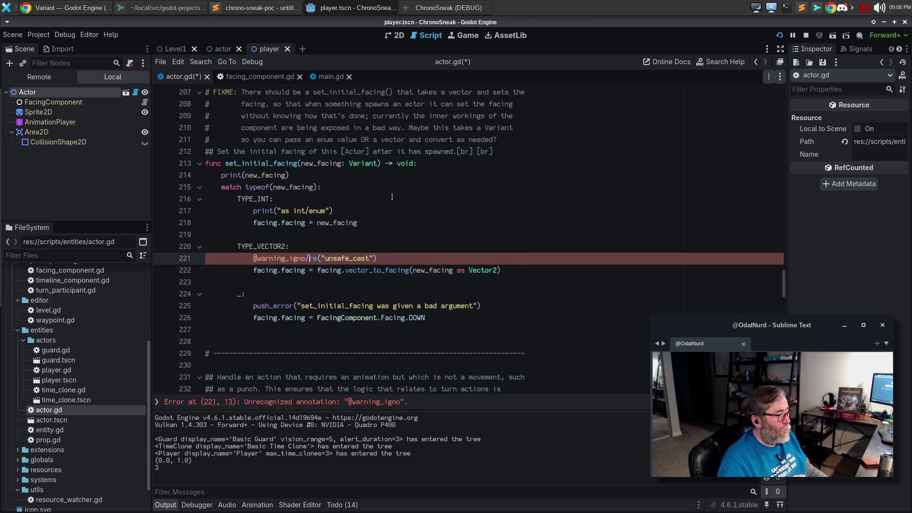
pyautogui.hotkey('ctrl', 'shift', 'Return')
pyautogui.write('print("as vec')
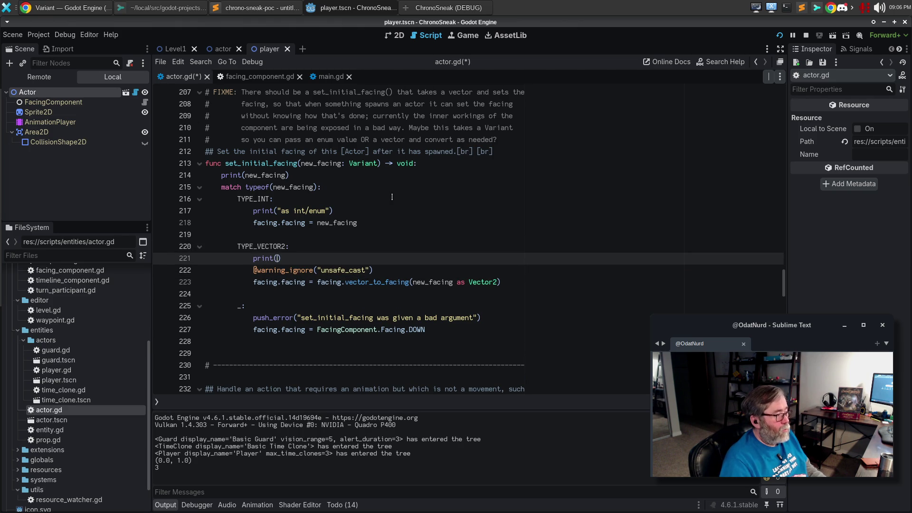
pyautogui.write('to')
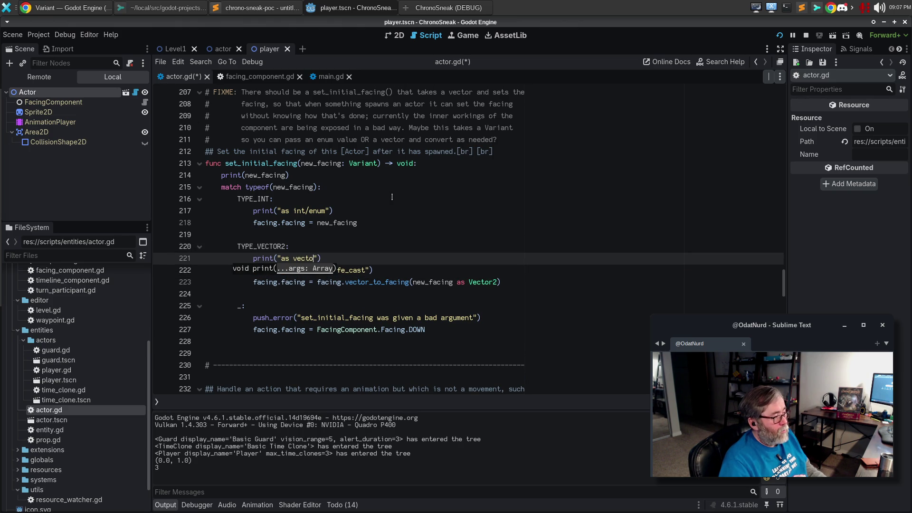
pyautogui.press('BackSpace')
pyautogui.press('BackSpace')
pyautogui.press('BackSpace')
pyautogui.write('Vector')
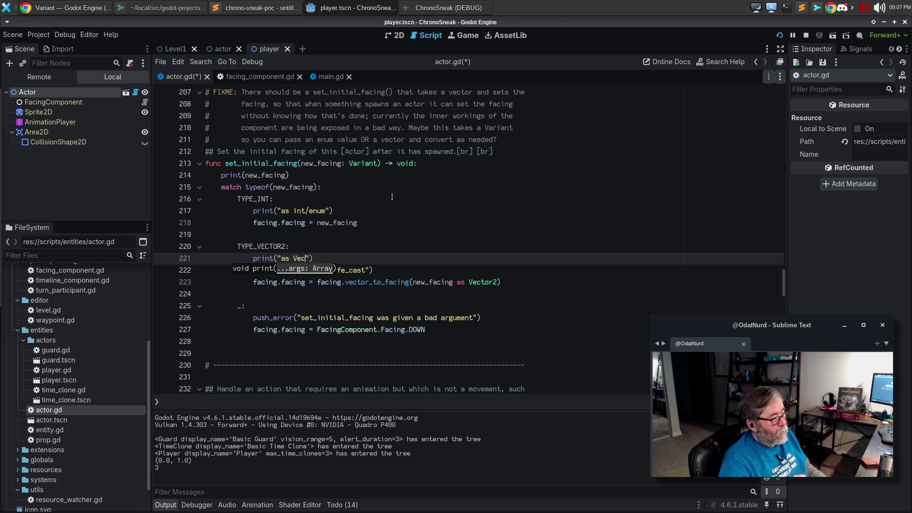
pyautogui.write('2')
# Step: Add a catch-all print to the _ fallback case, save, run the game, and close it
pyautogui.press('Down')
pyautogui.press('Down')
pyautogui.press('Down')
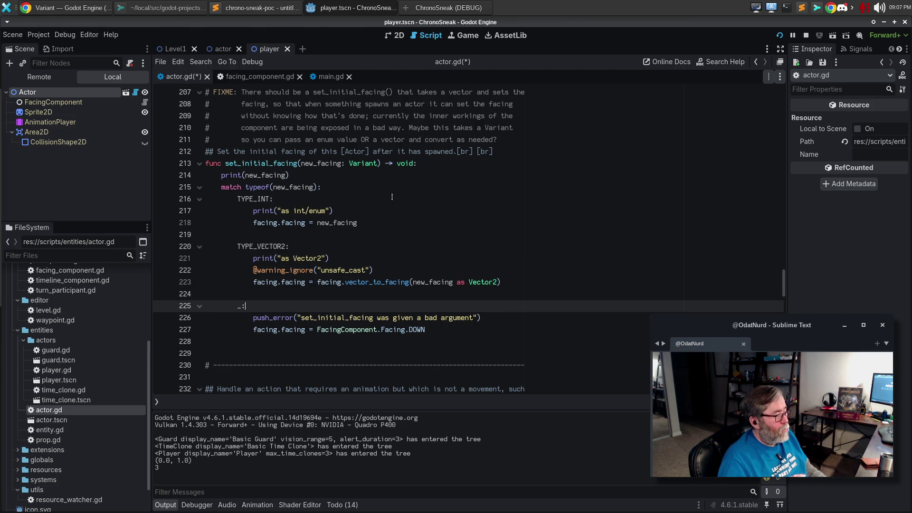
pyautogui.press('Return')
pyautogui.write('print("')
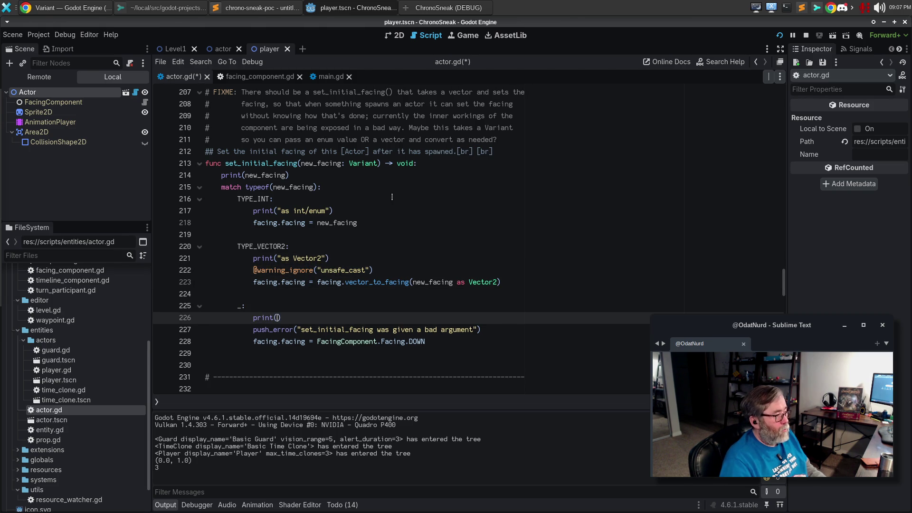
pyautogui.write('as you can get fu')
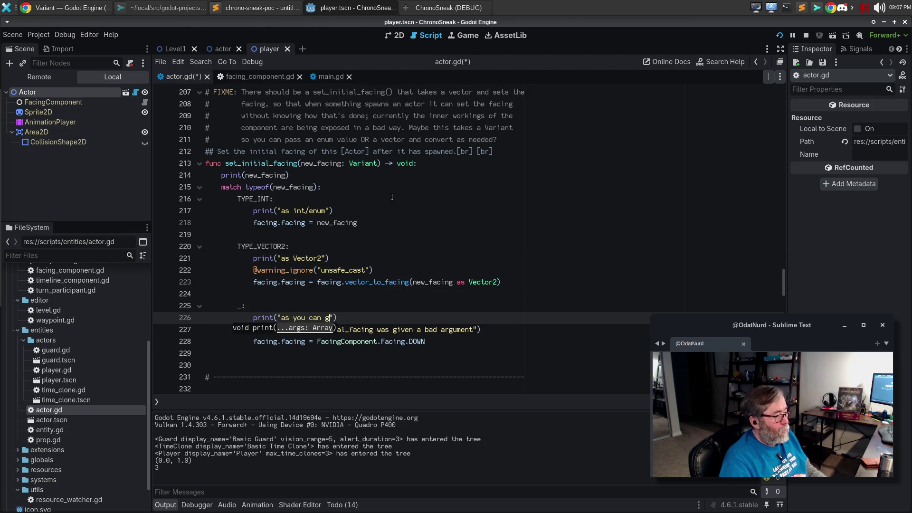
pyautogui.write('cked')
pyautogui.hotkey('ctrl', 's')
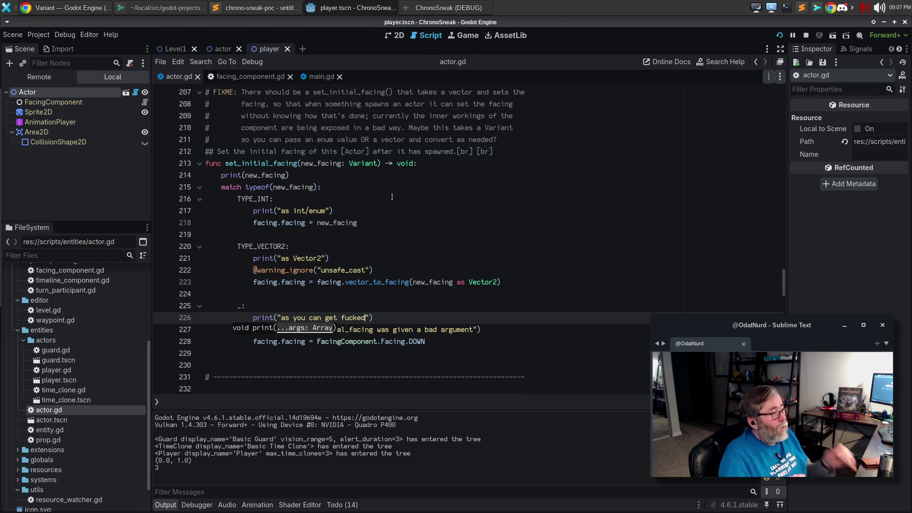
pyautogui.press('F5')
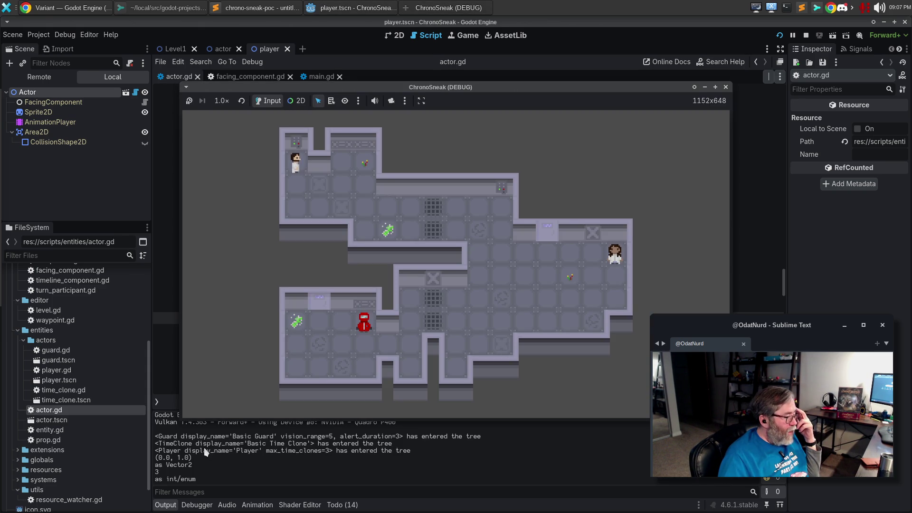
pyautogui.press('F8')
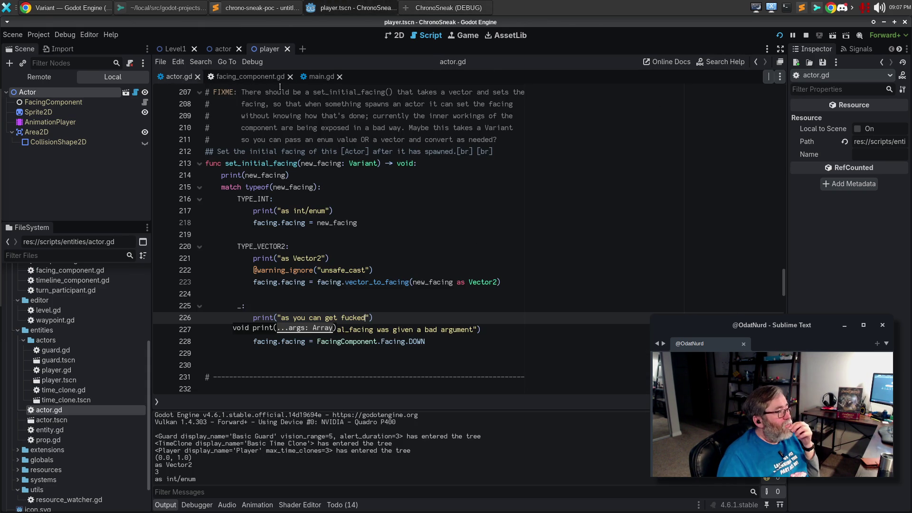
# Step: Duplicate the set_initial_facing call line in main.gd's set_spawn
pyautogui.click(321, 77)
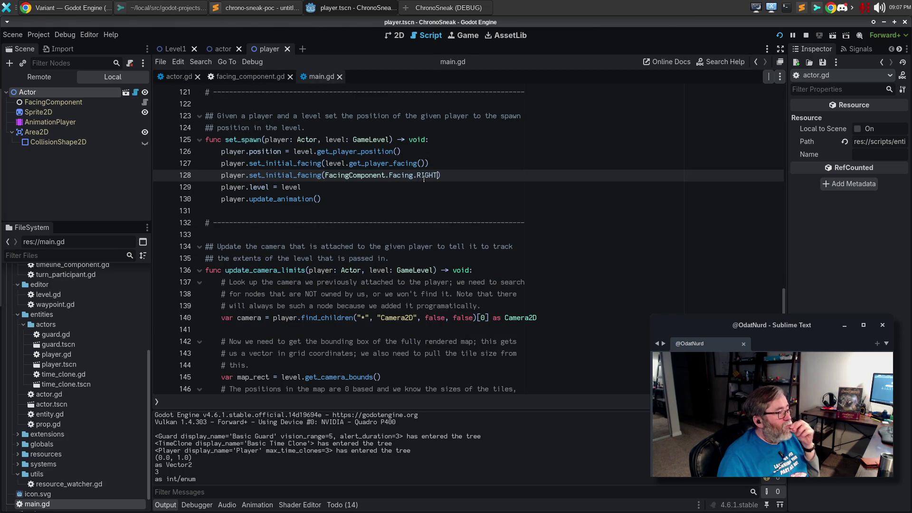
pyautogui.click(452, 165)
pyautogui.hotkey('ctrl', 'c')
pyautogui.click(434, 154)
pyautogui.press('Return')
pyautogui.hotkey('ctrl', 'v')
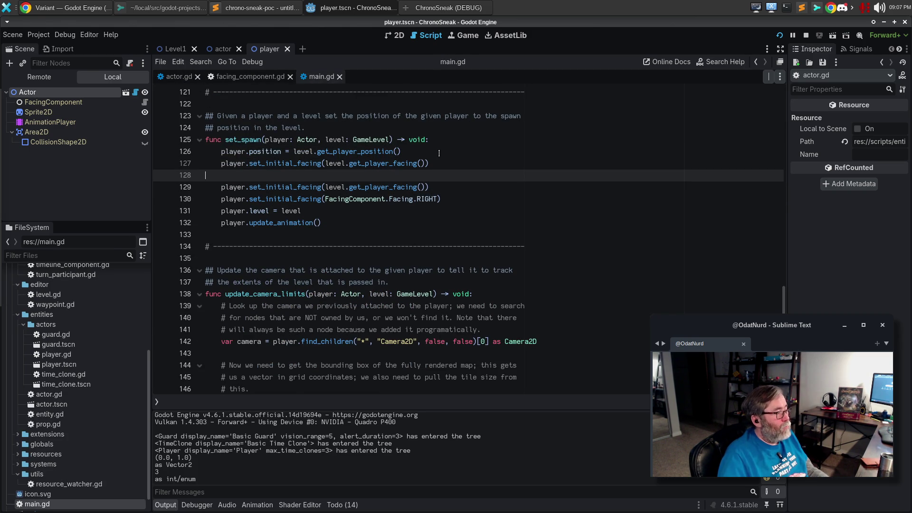
pyautogui.press('BackSpace')
# Step: Change the copy's argument to null, then save, run, and view the resulting bad-argument error
pyautogui.press('Left')
pyautogui.hotkey('ctrl', 'shift', 'Left')
pyautogui.hotkey('ctrl', 'shift', 'Left')
pyautogui.hotkey('ctrl', 'shift', 'Left')
pyautogui.press('BackSpace')
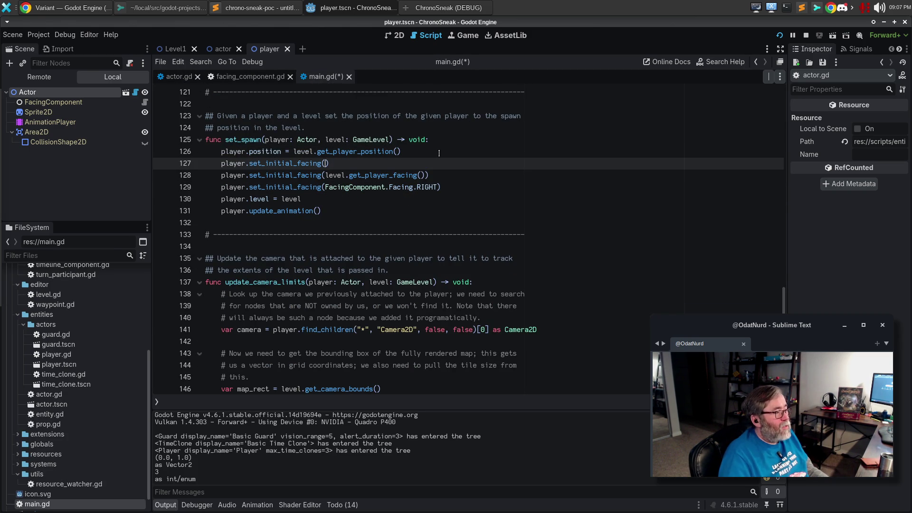
pyautogui.press('Down')
pyautogui.press('Down')
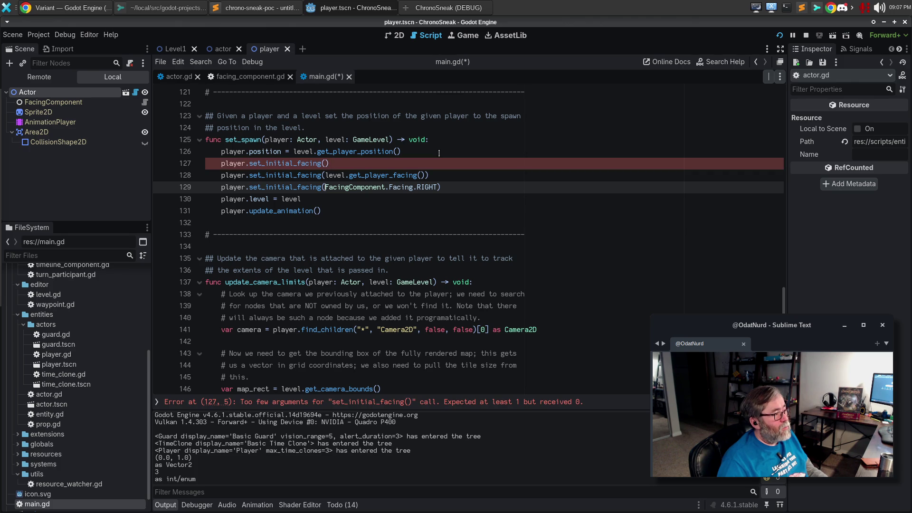
pyautogui.press('Up')
pyautogui.press('Up')
pyautogui.write('null')
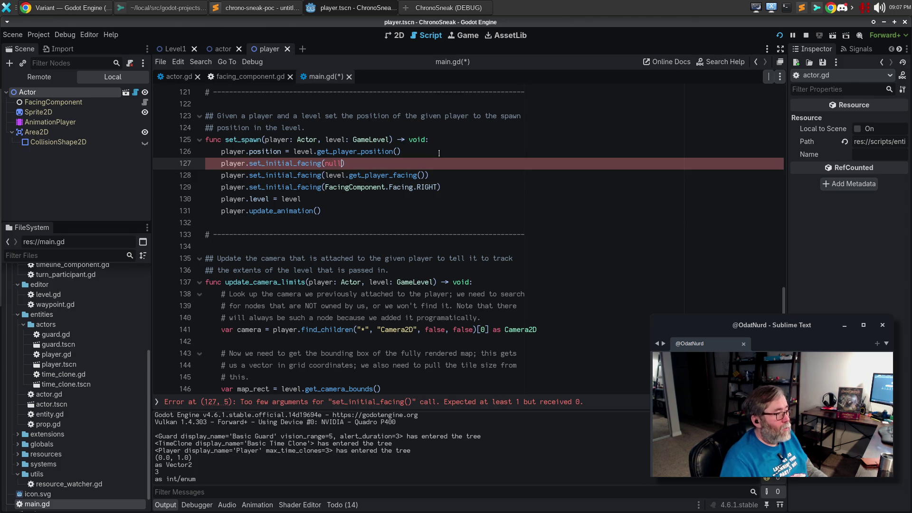
pyautogui.press('F5')
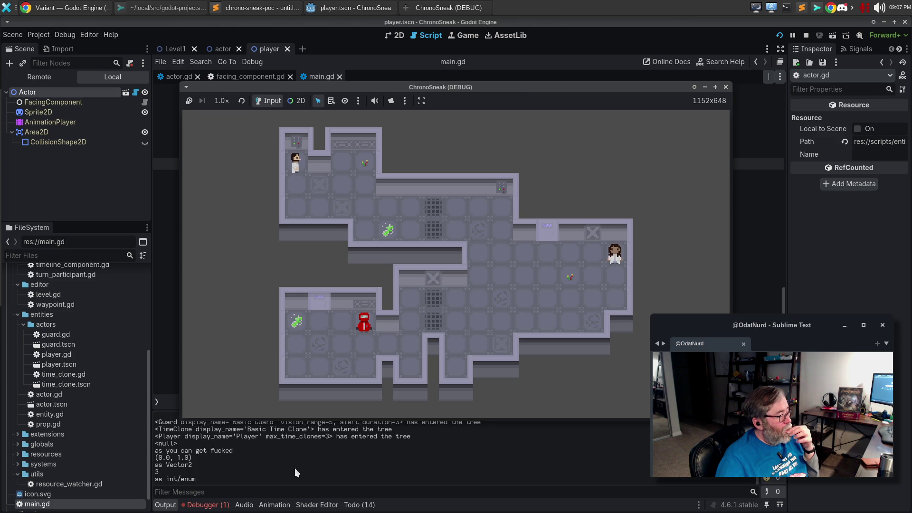
pyautogui.click(205, 505)
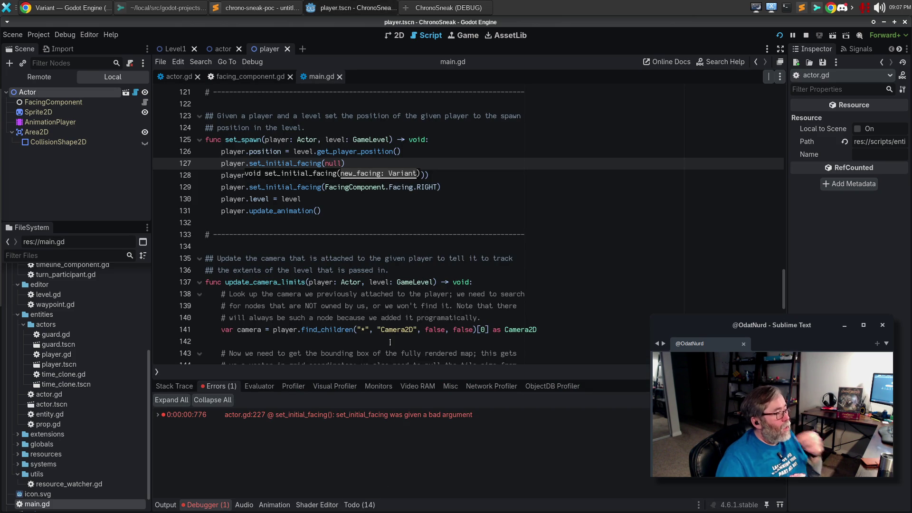
# Step: Delete the three debug print lines from set_initial_facing's branches in actor.gd
pyautogui.click(399, 295)
pyautogui.click(374, 223)
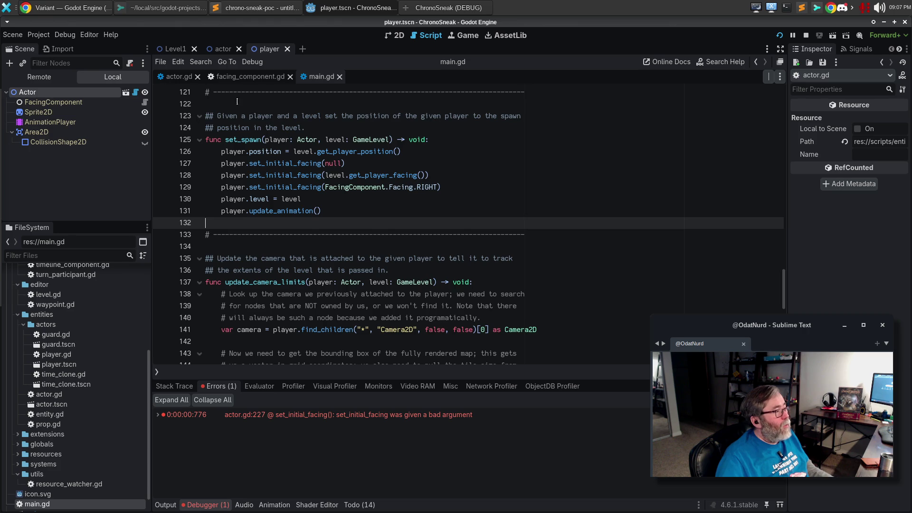
pyautogui.click(176, 76)
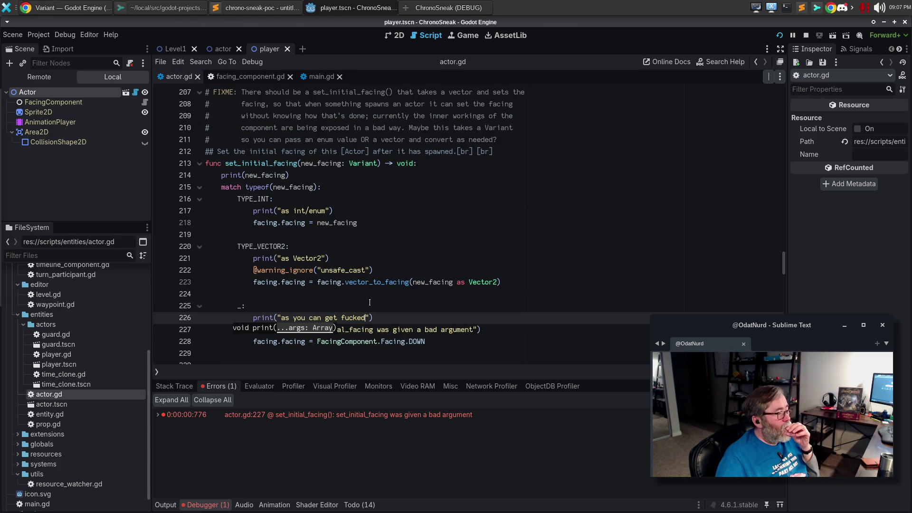
pyautogui.moveTo(374, 317); pyautogui.dragTo(149, 314)
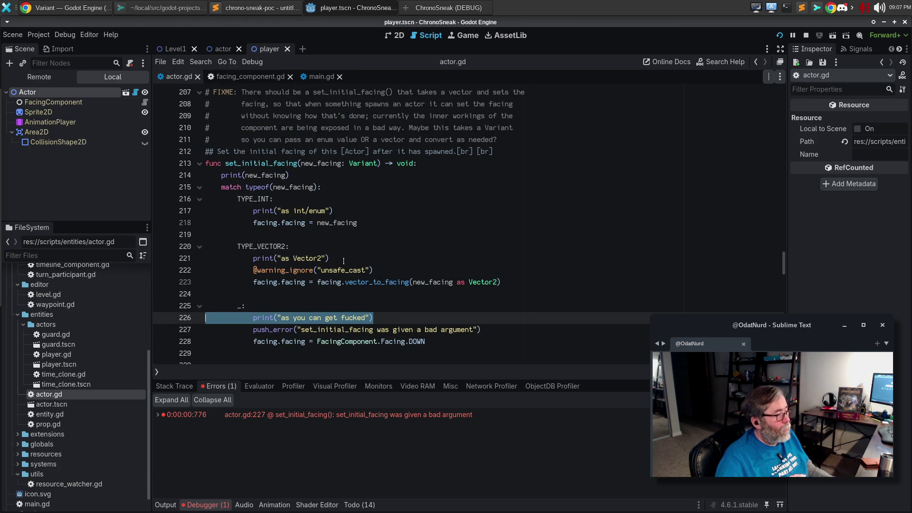
pyautogui.moveTo(364, 258); pyautogui.dragTo(205, 259)
pyautogui.moveTo(350, 211); pyautogui.dragTo(205, 210)
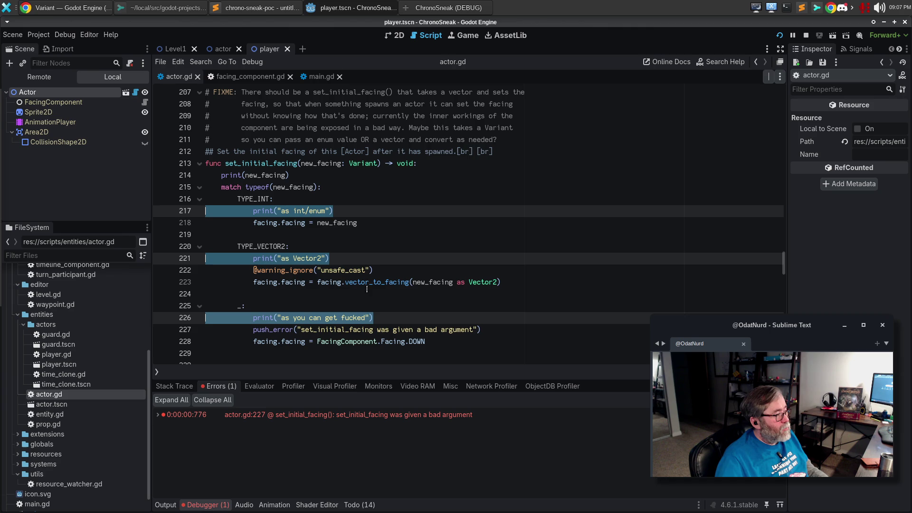
pyautogui.press('BackSpace')
pyautogui.press('BackSpace')
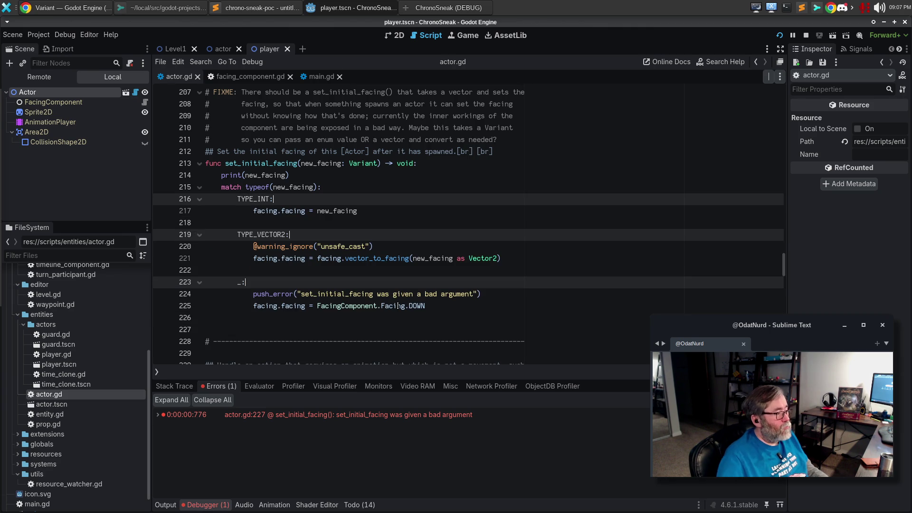
# Step: Reword the push_error message to say it 'only accepts Facing and Vector2' and save actor.gd
pyautogui.click(411, 298)
pyautogui.moveTo(379, 295)
pyautogui.mouseDown()
pyautogui.moveTo(475, 307)
pyautogui.moveTo(471, 293)
pyautogui.mouseUp()
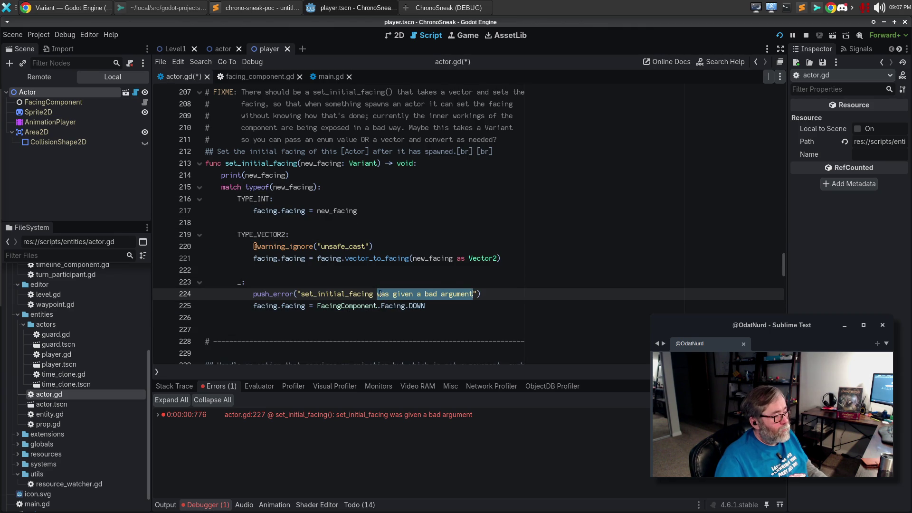
pyautogui.click(373, 294)
pyautogui.write('(')
pyautogui.press('Right')
pyautogui.press('Right')
pyautogui.hotkey('ctrl', 'shift', 'Right')
pyautogui.hotkey('ctrl', 'shift', 'Right')
pyautogui.hotkey('ctrl', 'shift', 'Right')
pyautogui.hotkey('ctrl', 'shift', 'Right')
pyautogui.hotkey('ctrl', 'shift', 'Right')
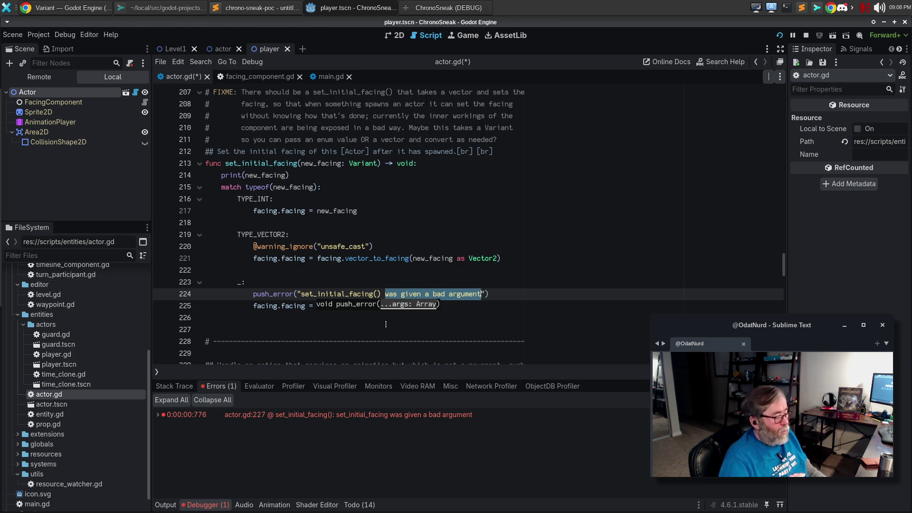
pyautogui.write('only ac')
pyautogui.write('cepts Facing')
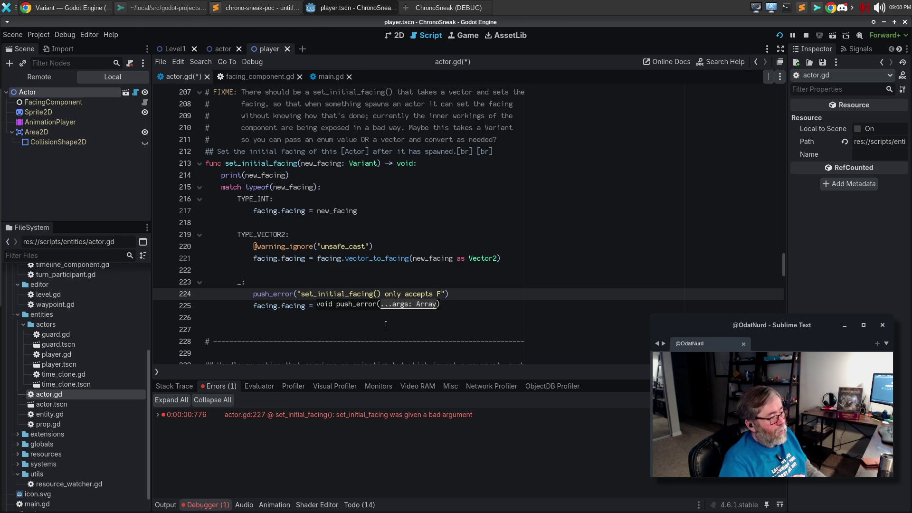
pyautogui.write(' and Vector2')
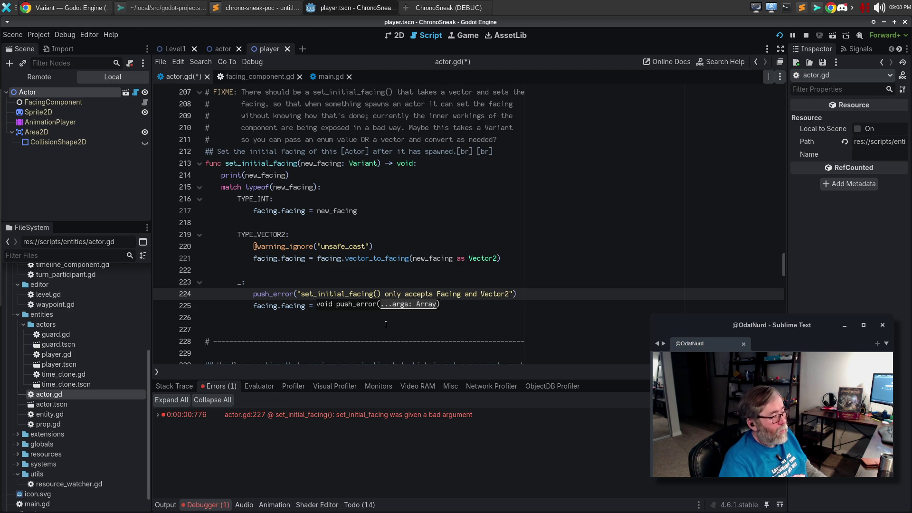
pyautogui.hotkey('ctrl', 's')
pyautogui.press('Down')
pyautogui.press('Down')
pyautogui.press('Down')
pyautogui.press('BackSpace')
# Step: Delete the FIXME comment block above set_initial_facing and run the game
pyautogui.scroll(4, 590, 283)
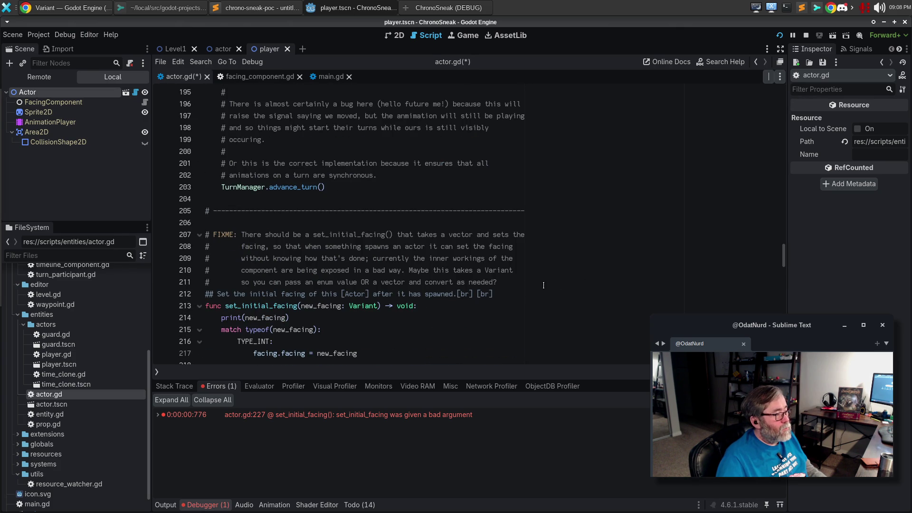
pyautogui.moveTo(543, 282)
pyautogui.mouseDown()
pyautogui.moveTo(380, 271)
pyautogui.moveTo(204, 235)
pyautogui.moveTo(135, 233)
pyautogui.mouseUp()
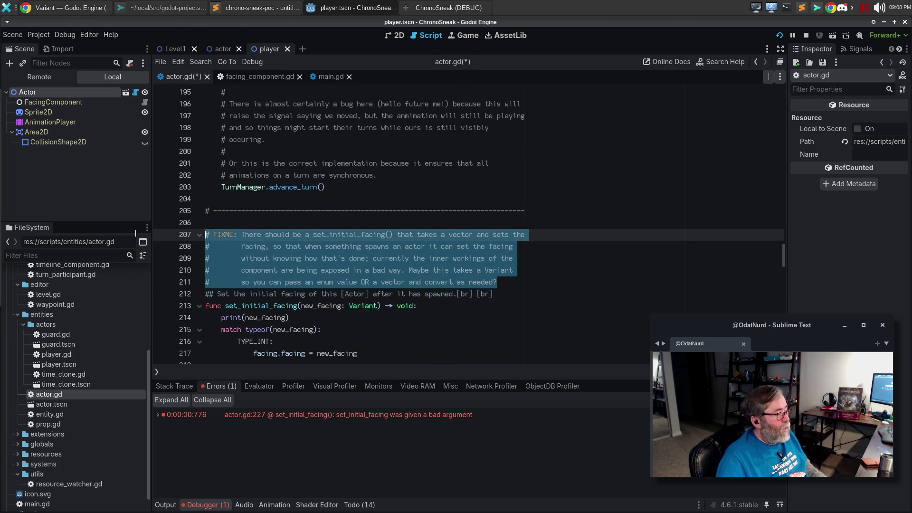
pyautogui.press('BackSpace')
pyautogui.press('BackSpace')
pyautogui.press('F5')
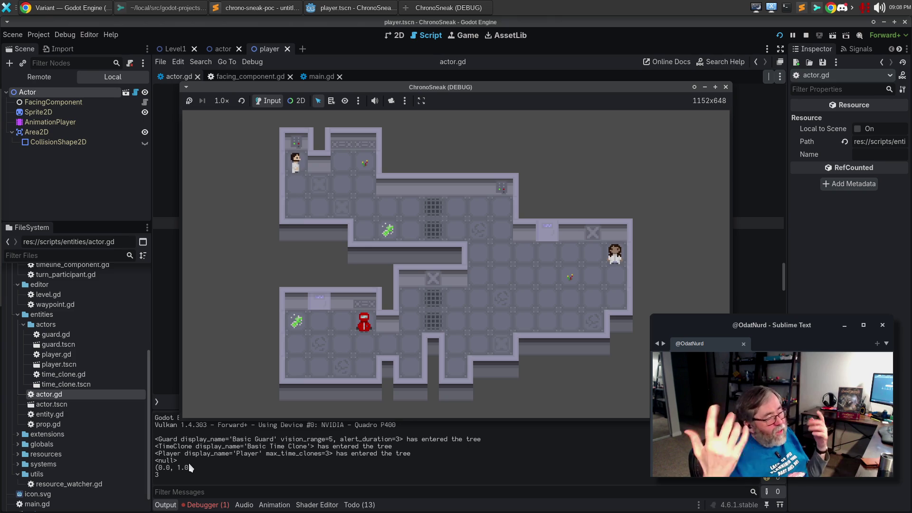
# Step: After checking the errors, delete the set_initial_facing(null) and Facing.RIGHT test calls from main.gd
pyautogui.click(203, 505)
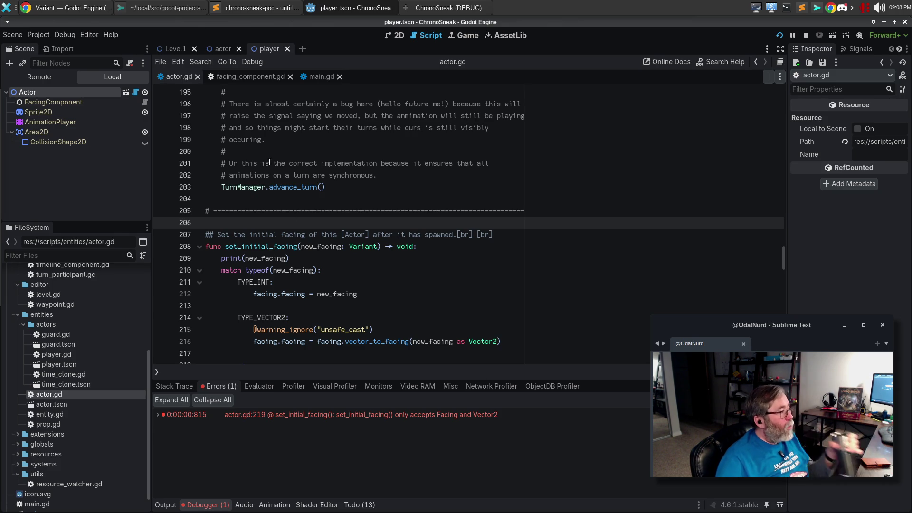
pyautogui.click(319, 76)
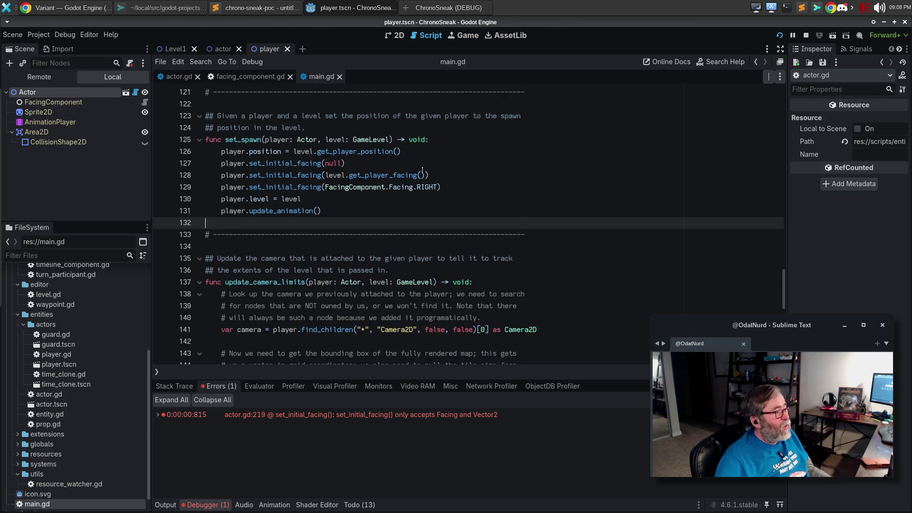
pyautogui.moveTo(430, 166); pyautogui.dragTo(135, 162)
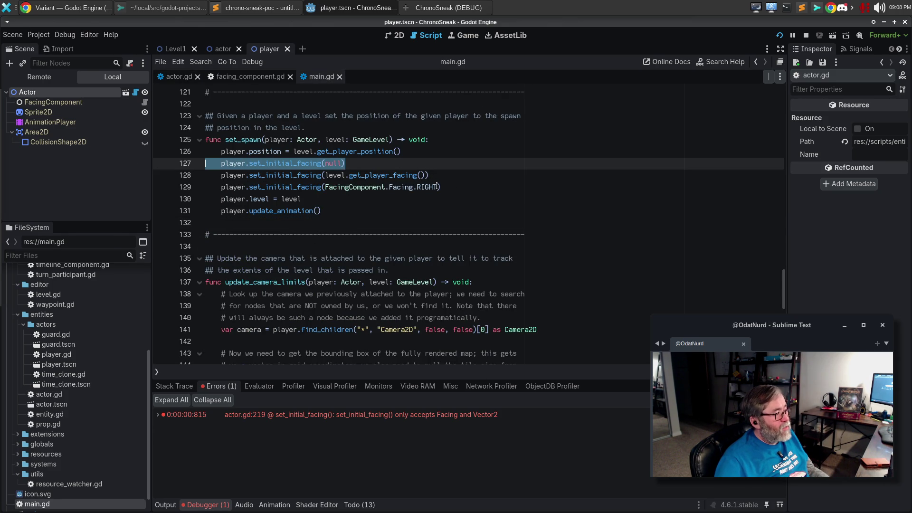
pyautogui.moveTo(477, 188); pyautogui.dragTo(147, 186)
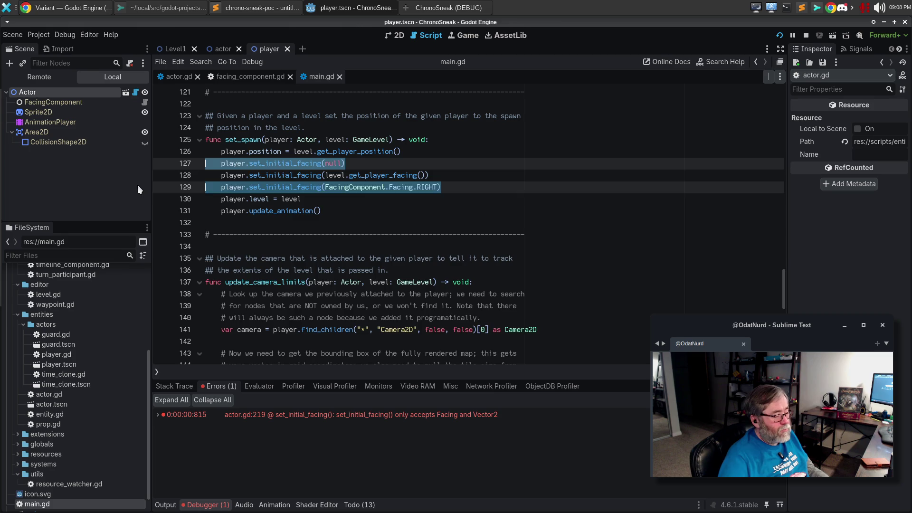
pyautogui.press('BackSpace')
pyautogui.press('BackSpace')
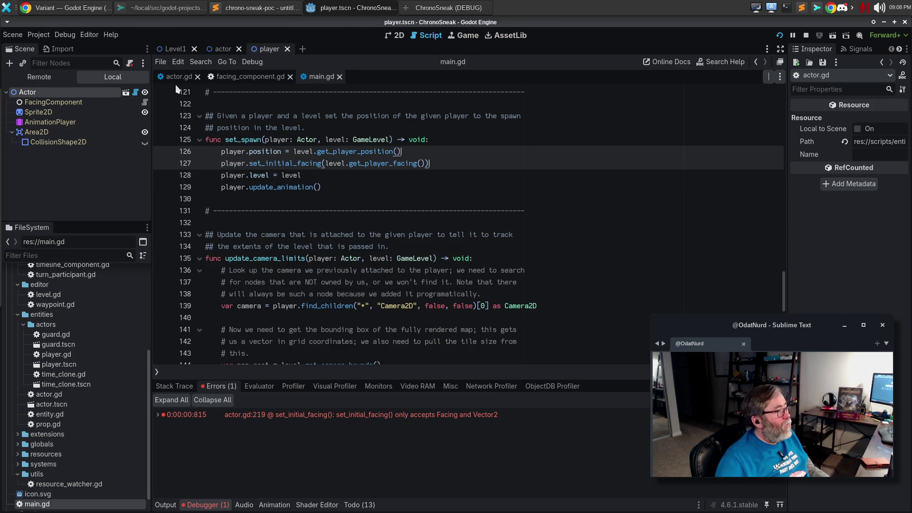
# Step: Jump from the Todo list to facing_component.gd's set_from_vector TODO
pyautogui.click(179, 77)
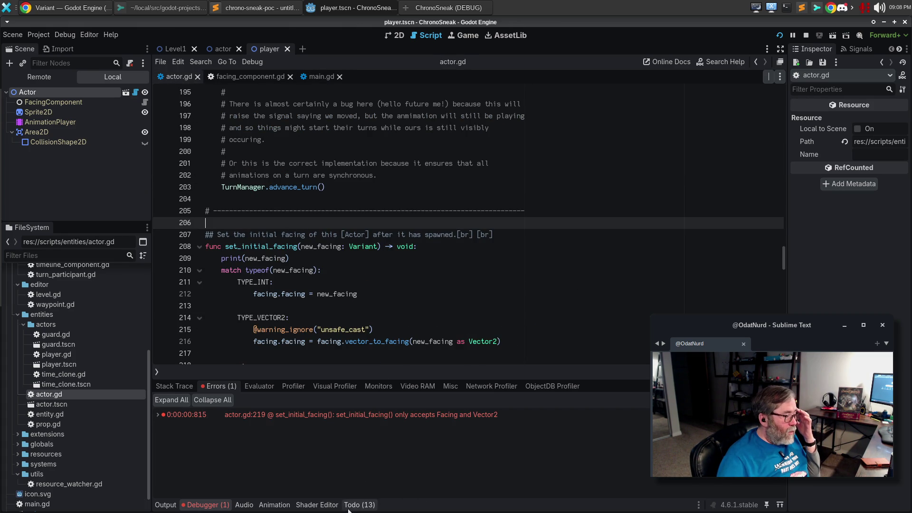
pyautogui.click(359, 505)
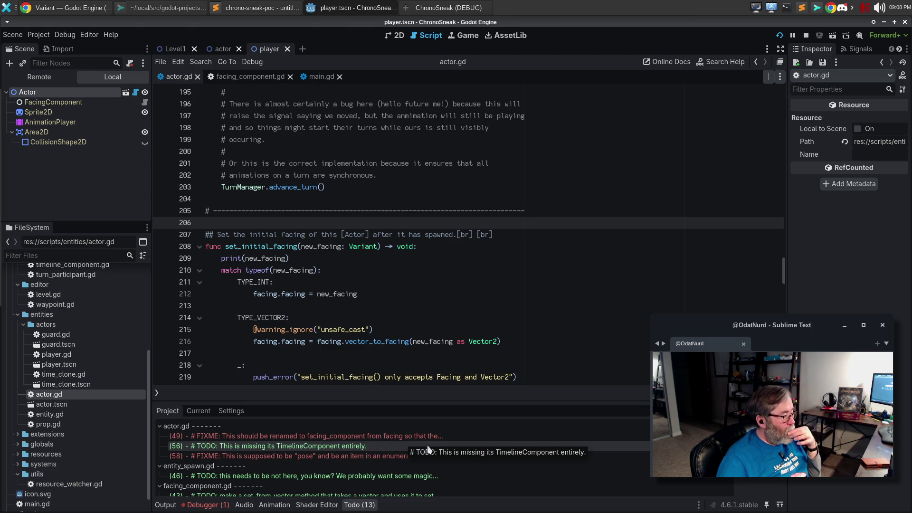
pyautogui.scroll(-2, 393, 460)
pyautogui.click(393, 460)
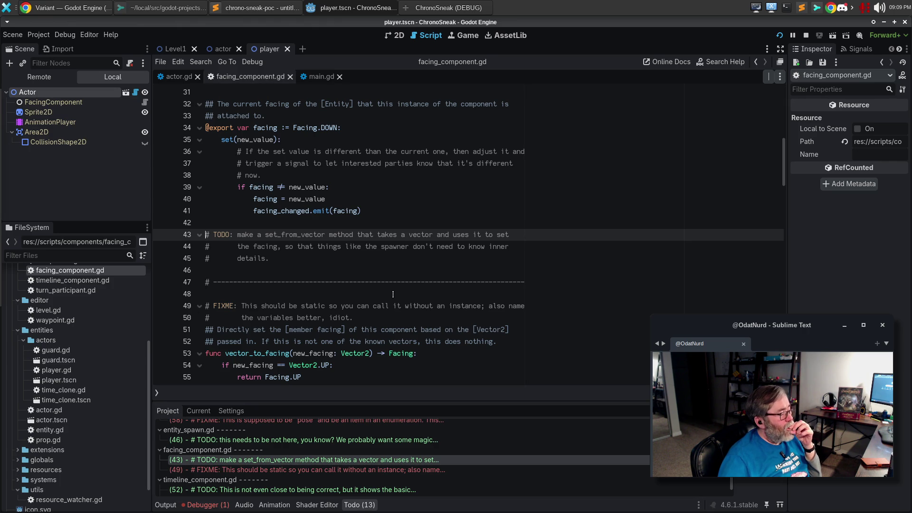
pyautogui.click(266, 282)
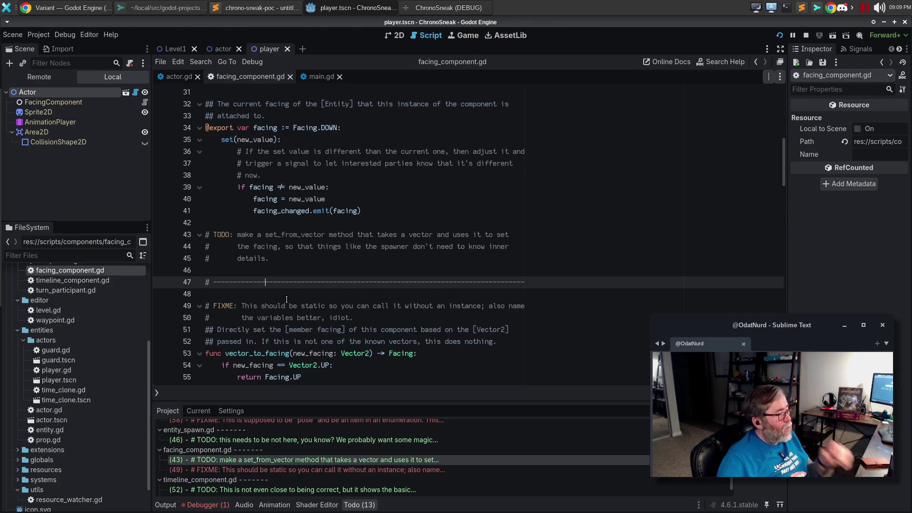
pyautogui.click(264, 223)
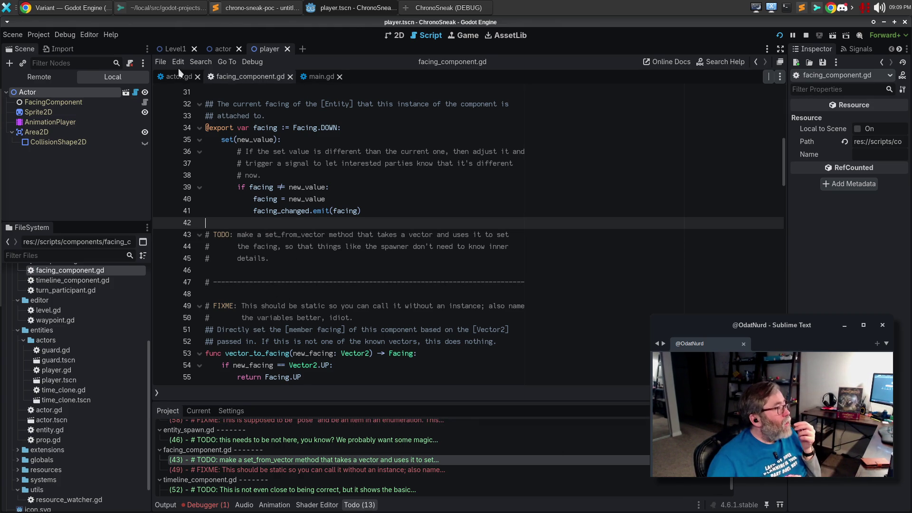
pyautogui.click(143, 6)
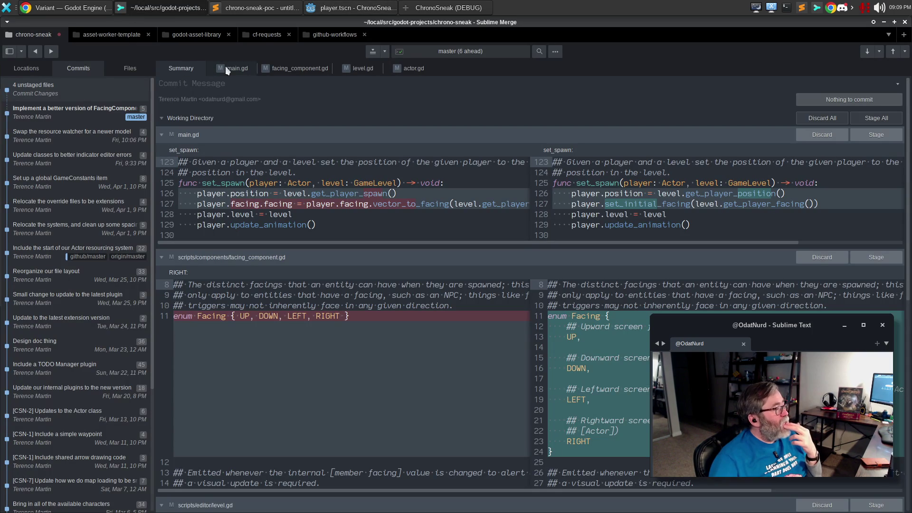
# Step: Stage all level.gd changes and main.gd's set_spawn hunk, then review the facing_component.gd diff
pyautogui.click(226, 68)
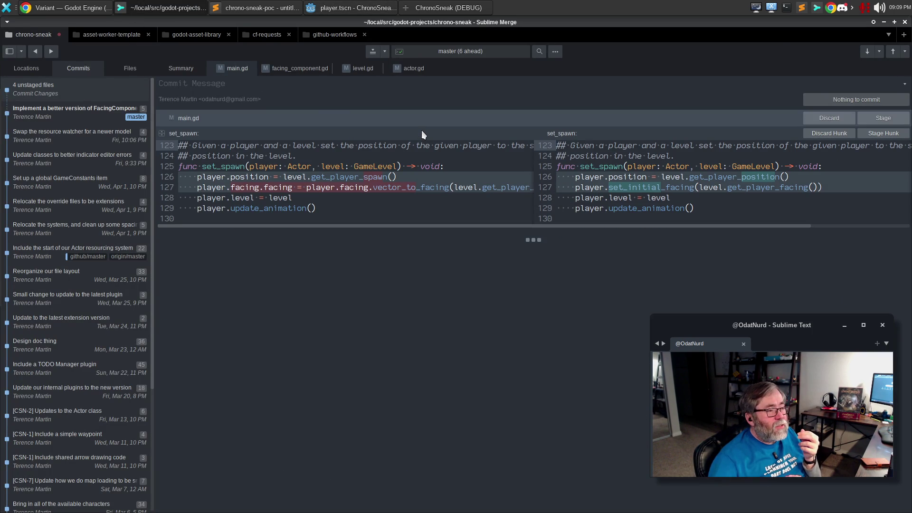
pyautogui.click(364, 69)
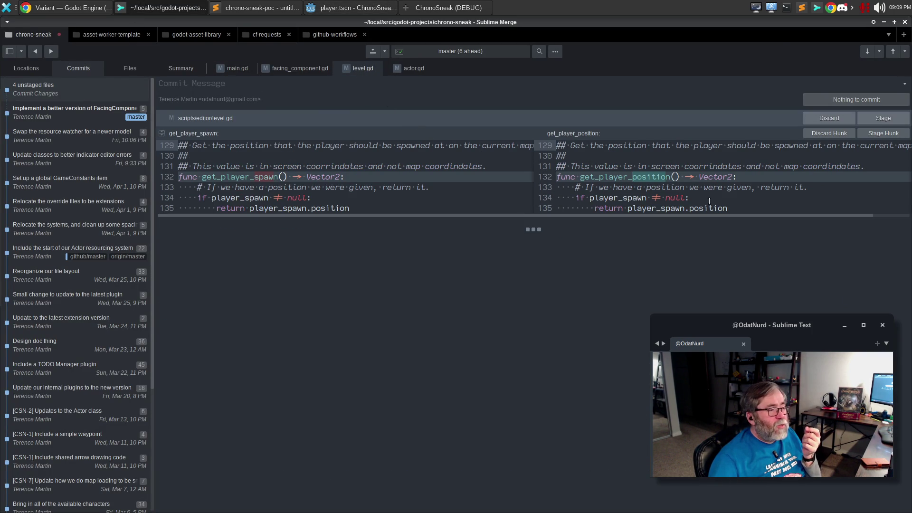
pyautogui.click(875, 120)
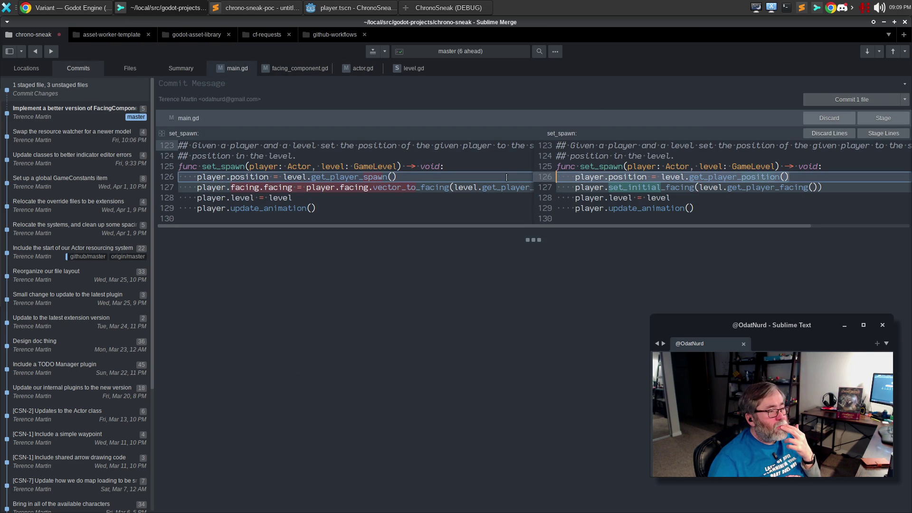
pyautogui.click(869, 134)
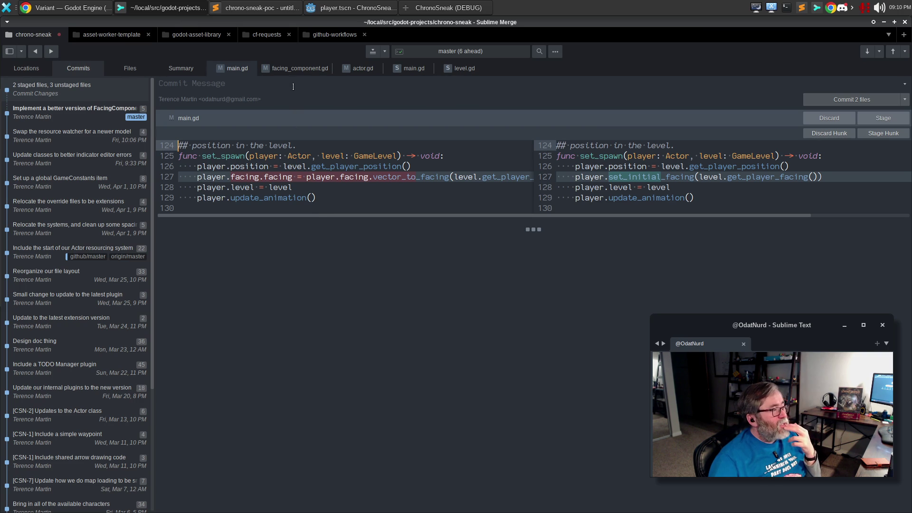
pyautogui.click(294, 69)
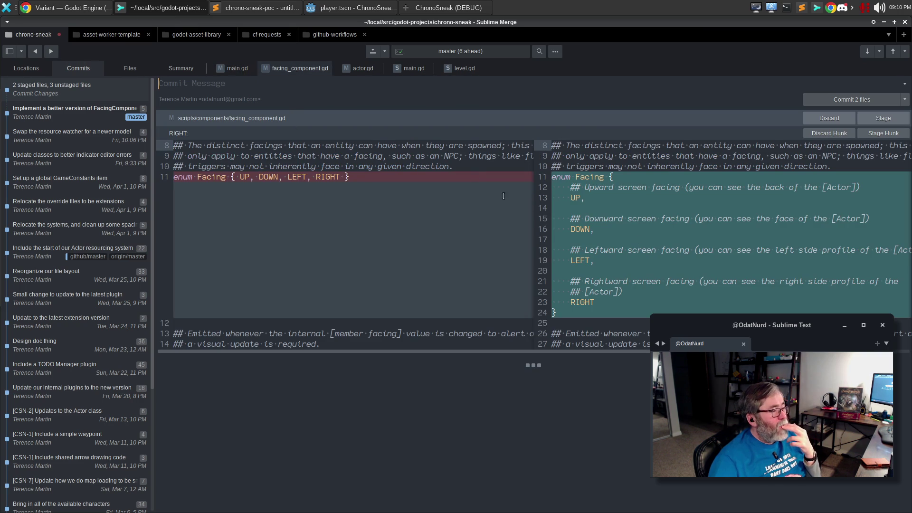
pyautogui.moveTo(874, 138)
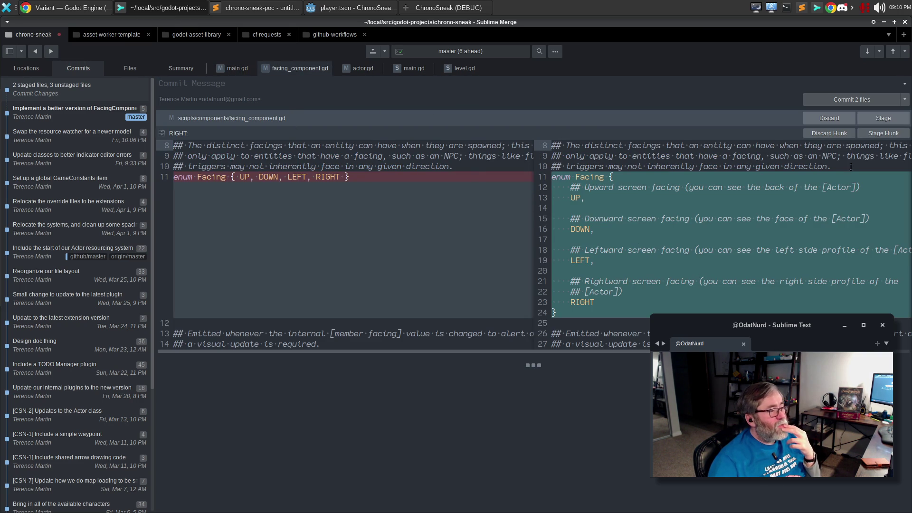
pyautogui.click(874, 138)
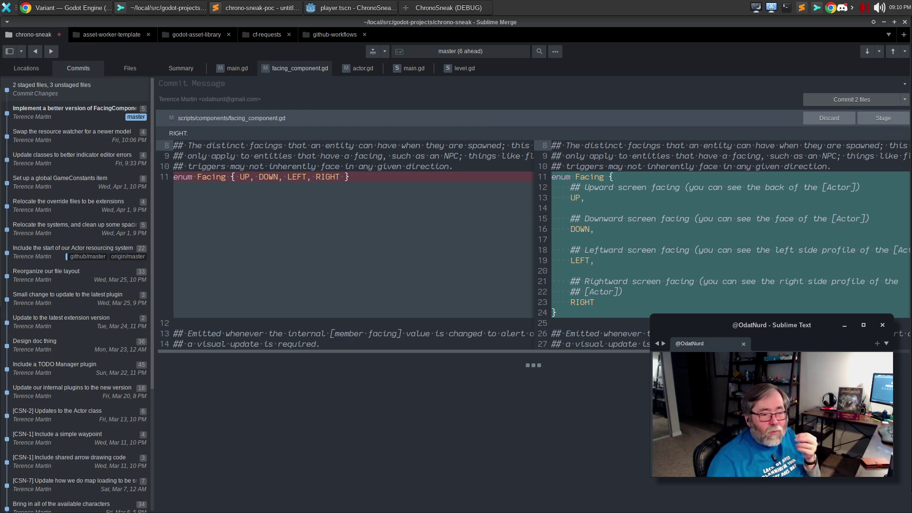
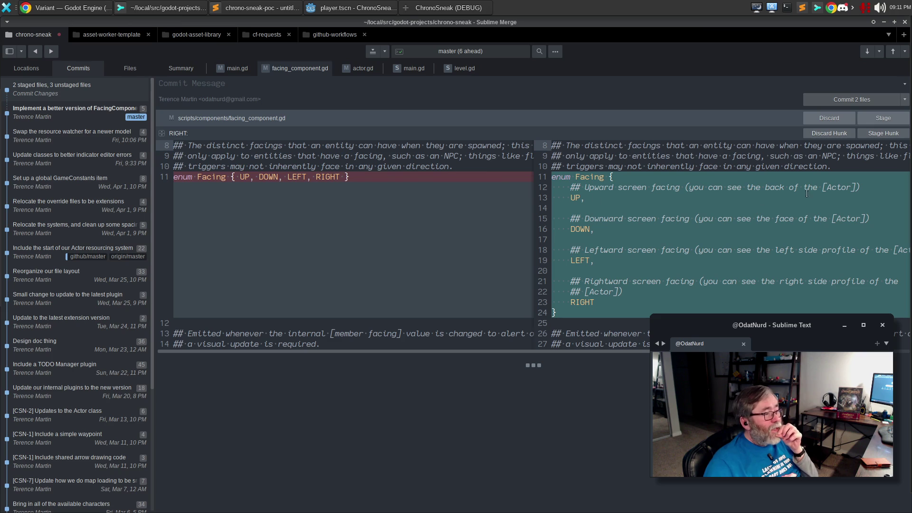
# Step: Stage the facing_component.gd changes in Sublime Merge, then go back to actor.gd in Godot
pyautogui.click(903, 121)
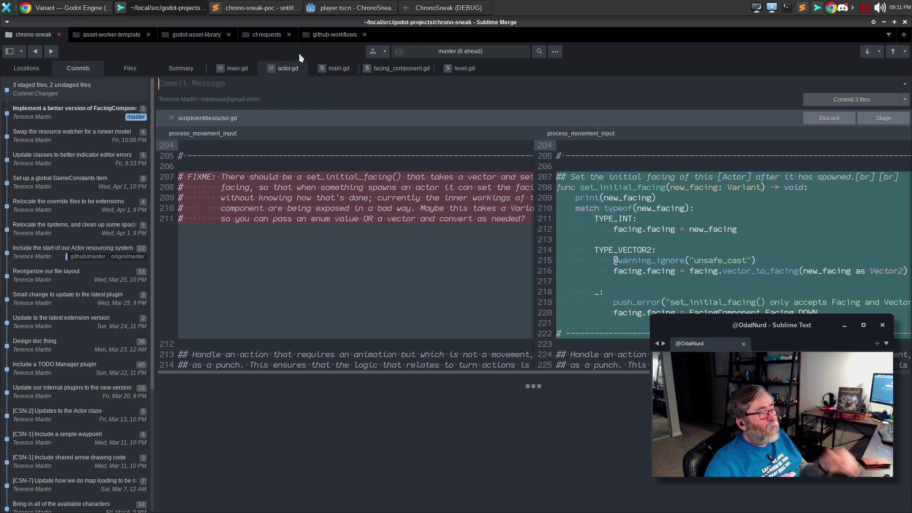
pyautogui.click(330, 11)
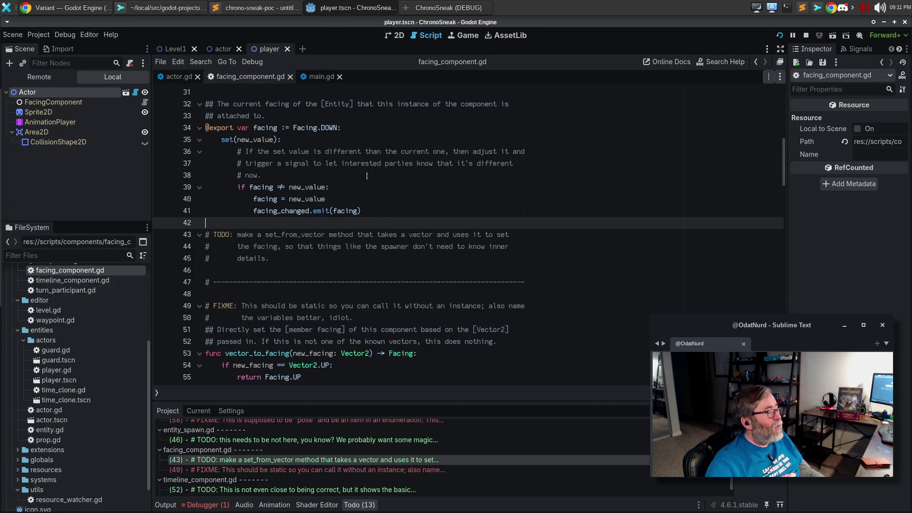
pyautogui.click(172, 76)
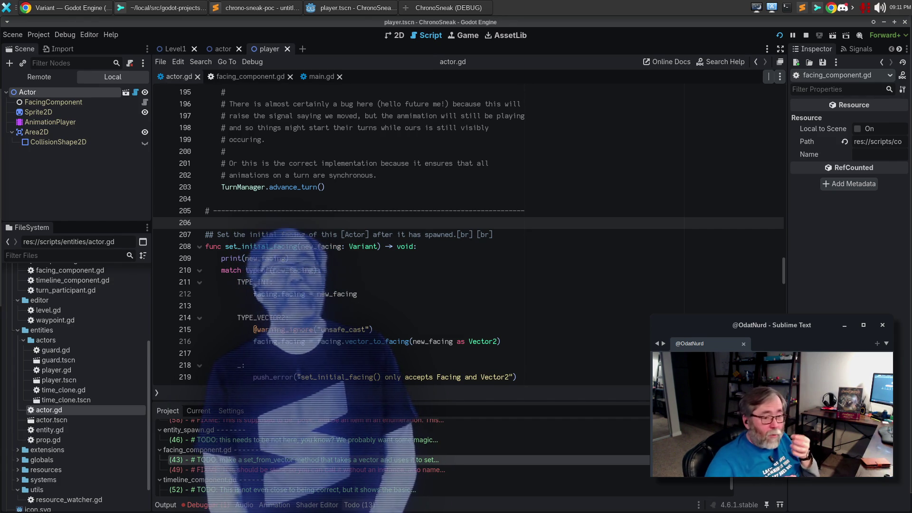
# Step: Place the cursor at the end of the set_initial_facing summary line in actor.gd
pyautogui.click(515, 234)
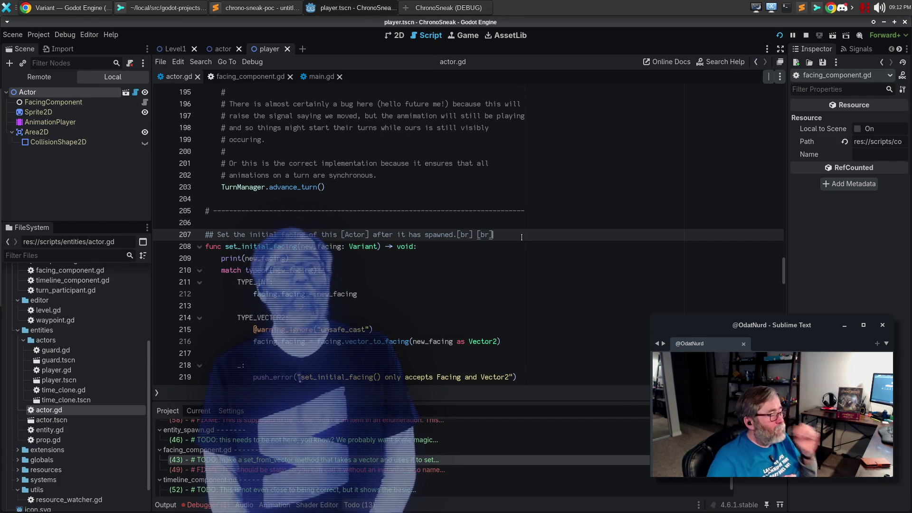
# Step: Add doc lines: a [Vector2] pointing in the appropriate facing, or the facing value directly, then [br][br]
pyautogui.press('Return')
pyautogui.press('Return')
pyautogui.write('THe')
pyautogui.press('BackSpace')
pyautogui.press('BackSpace')
pyautogui.press('BackSpace')
pyautogui.write('The facing can')
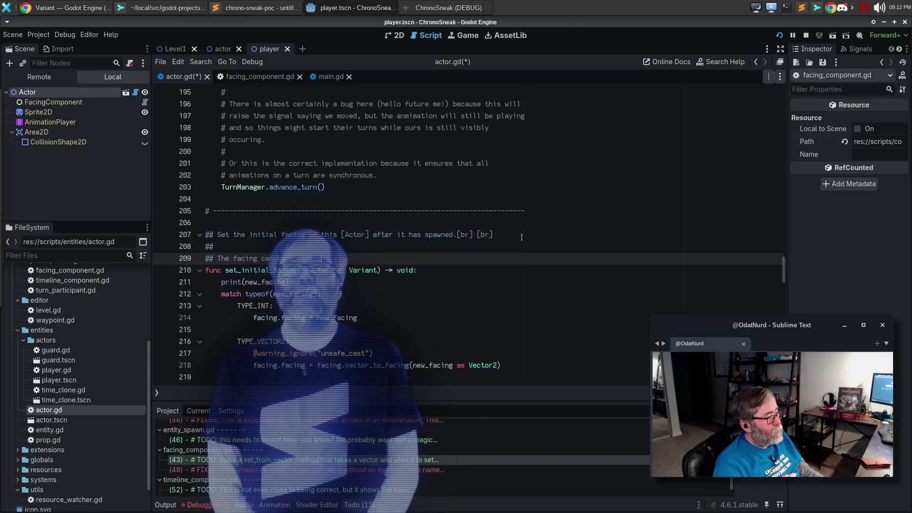
pyautogui.write('ctor')
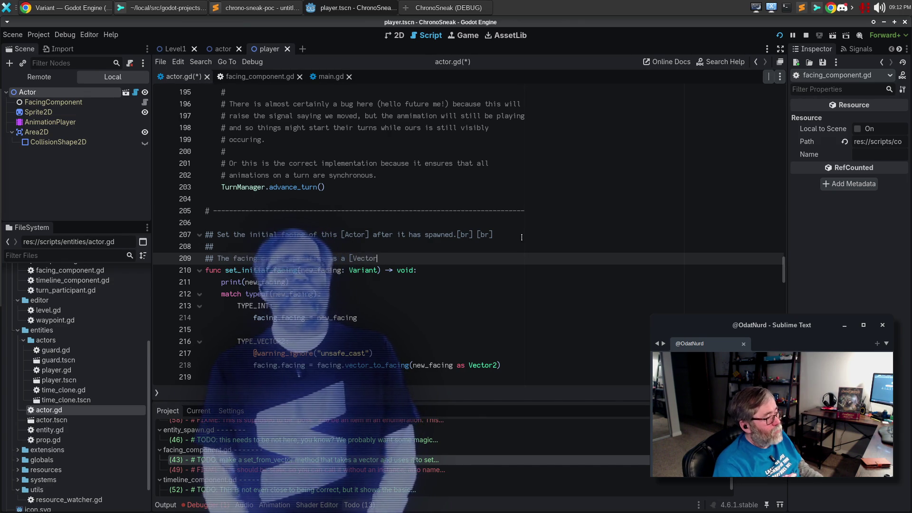
pyautogui.write('2] that po')
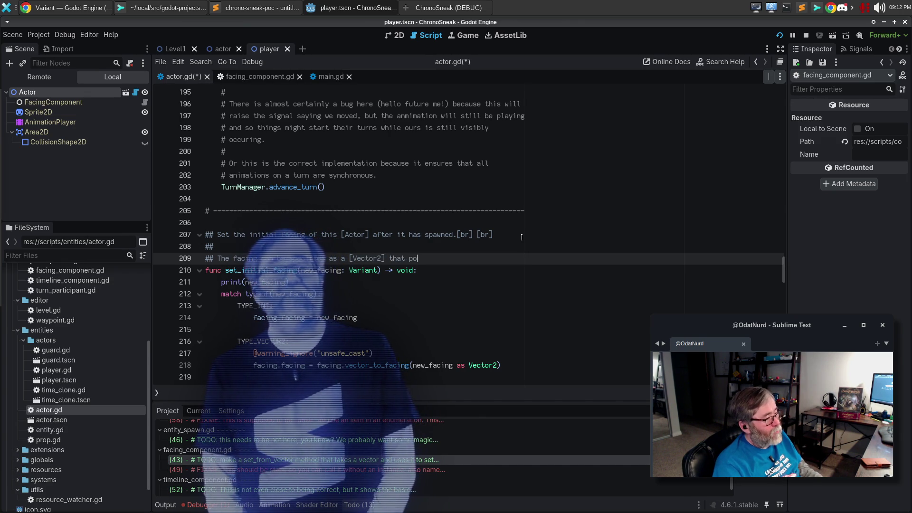
pyautogui.write('ints in the appropriate')
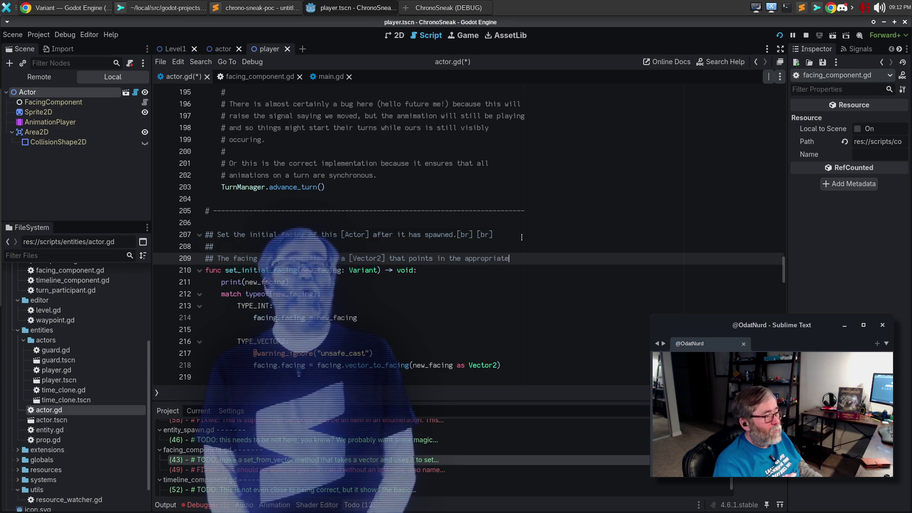
pyautogui.press('Return')
pyautogui.write('facing, or')
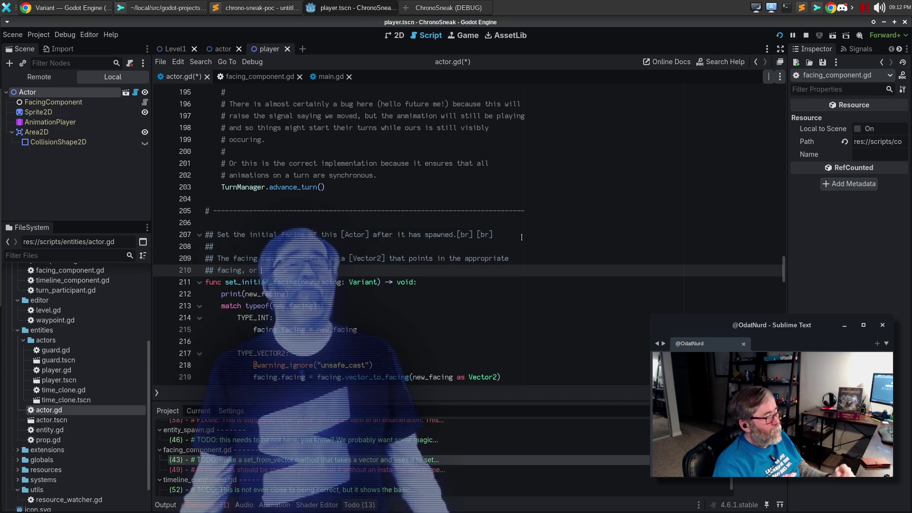
pyautogui.write('a [Facing')
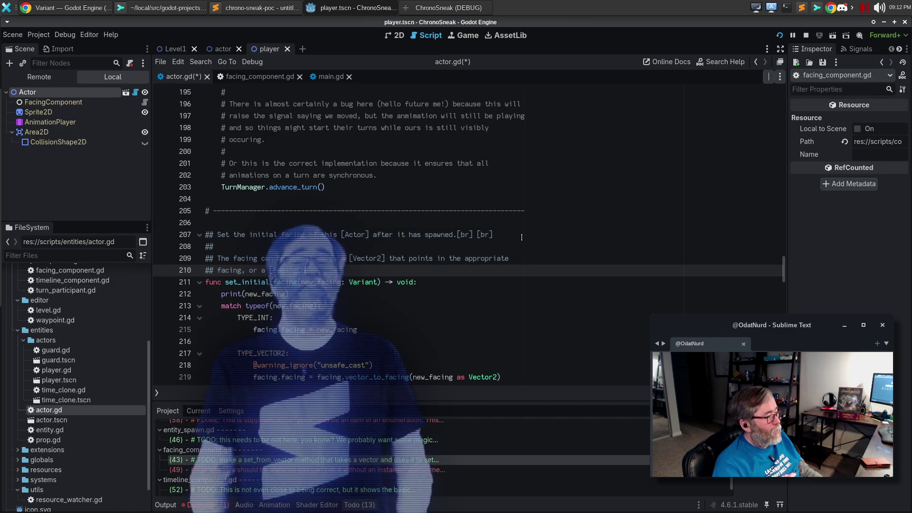
pyautogui.write('Fac')
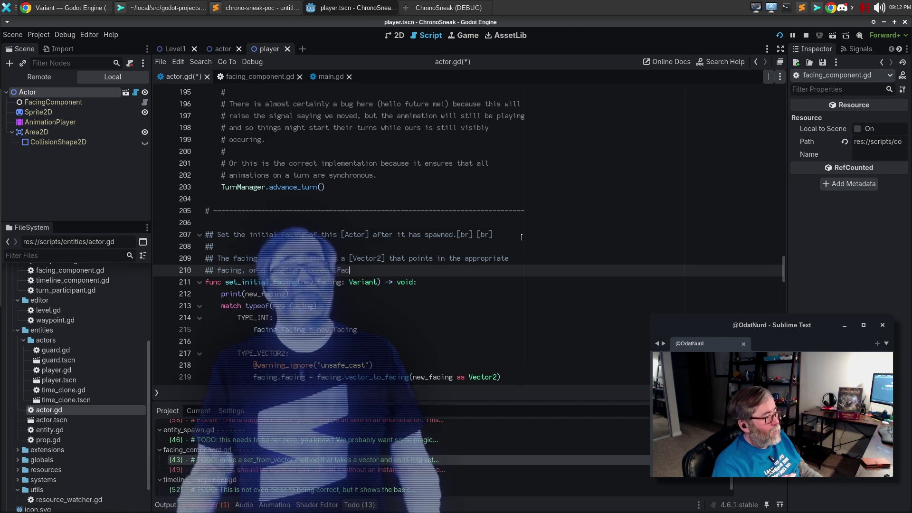
pyautogui.write('ing] valu')
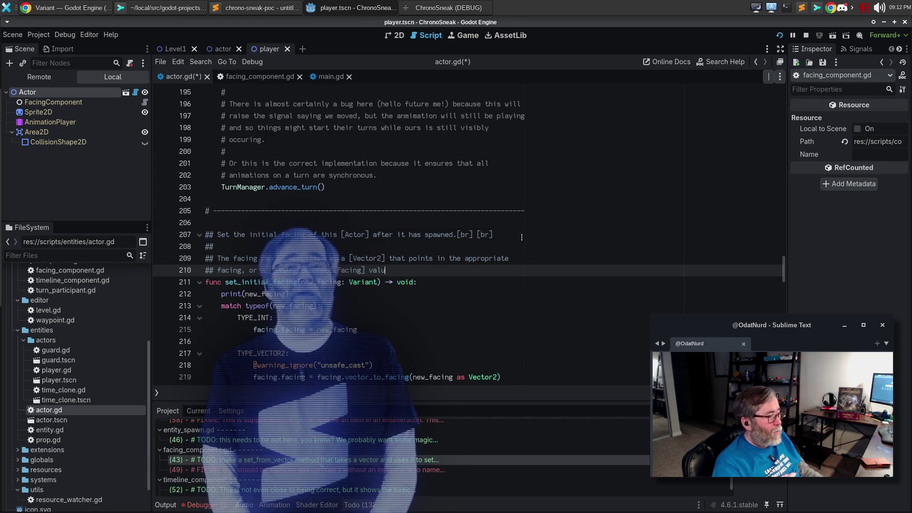
pyautogui.write('e directly.')
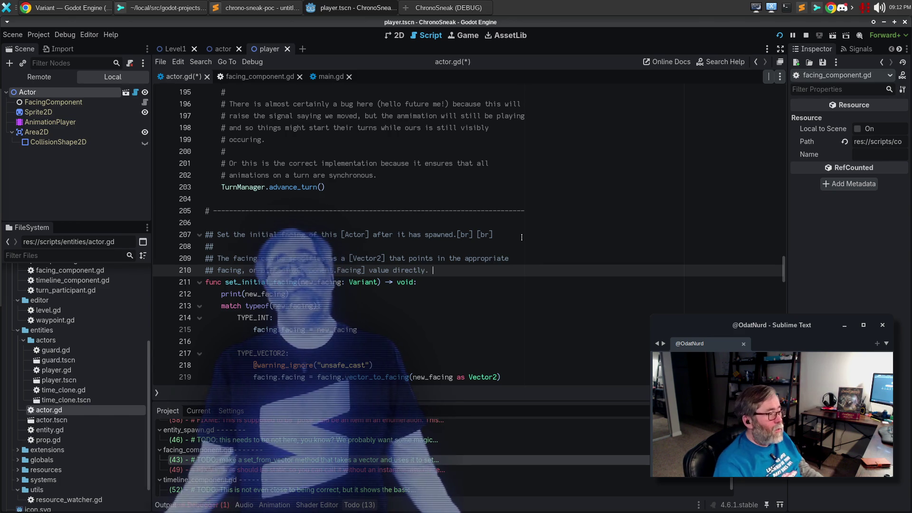
pyautogui.write('[br]')
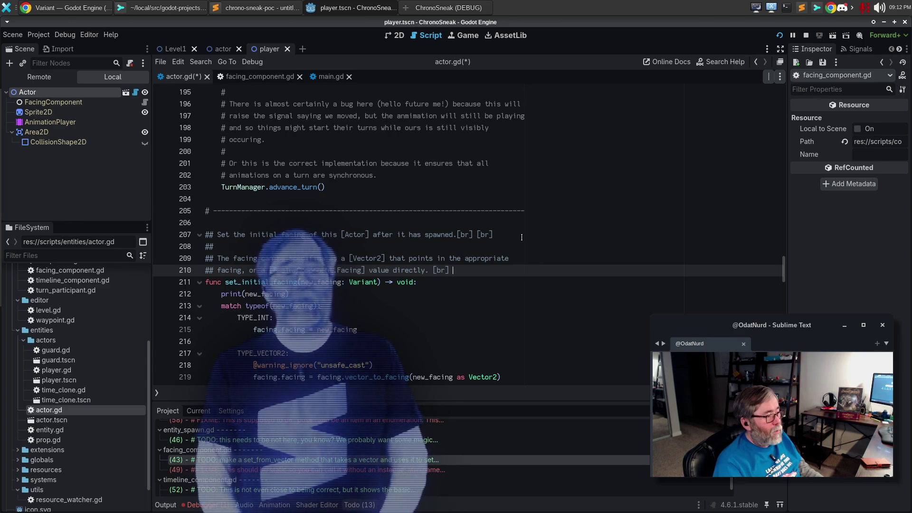
pyautogui.write('[br]')
pyautogui.press('Return')
pyautogui.press('Return')
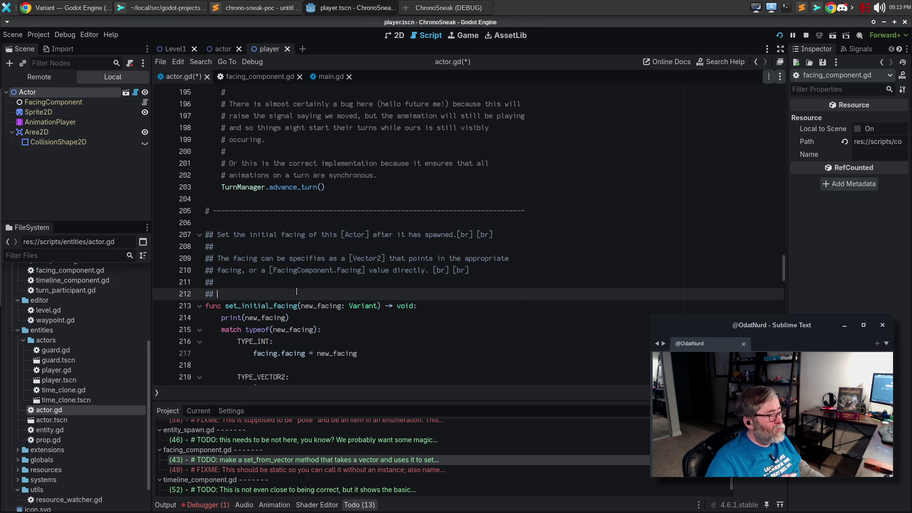
# Step: Begin a new doc line 'When using Vector2, invalid vector…', correcting several typos along the way
pyautogui.hotkey('shift', 'alt', 'o')
pyautogui.write('WHen')
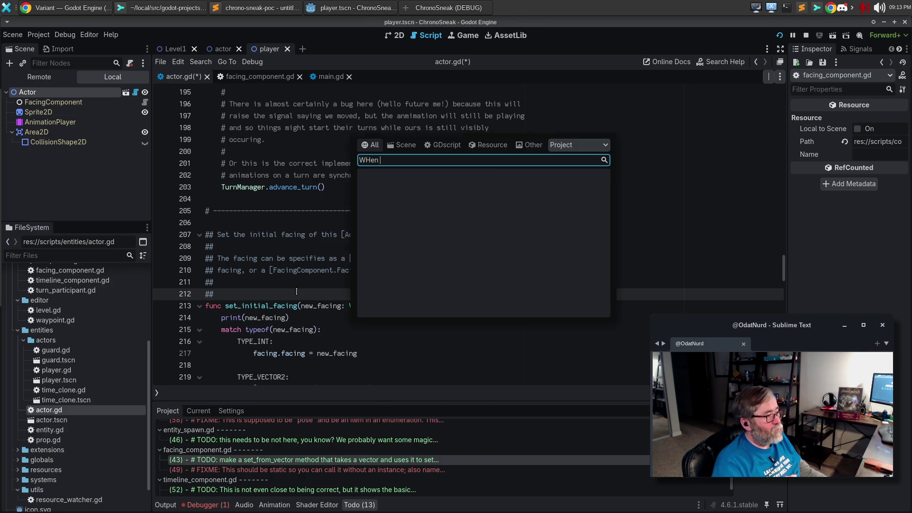
pyautogui.press('Escape')
pyautogui.write('WHen')
pyautogui.press('BackSpace')
pyautogui.press('BackSpace')
pyautogui.press('BackSpace')
pyautogui.write('hen usingVector2, invalidvecto')
pyautogui.press('BackSpace')
pyautogui.press('BackSpace')
pyautogui.press('BackSpace')
pyautogui.press('BackSpace')
pyautogui.press('BackSpace')
pyautogui.write('vecotrr')
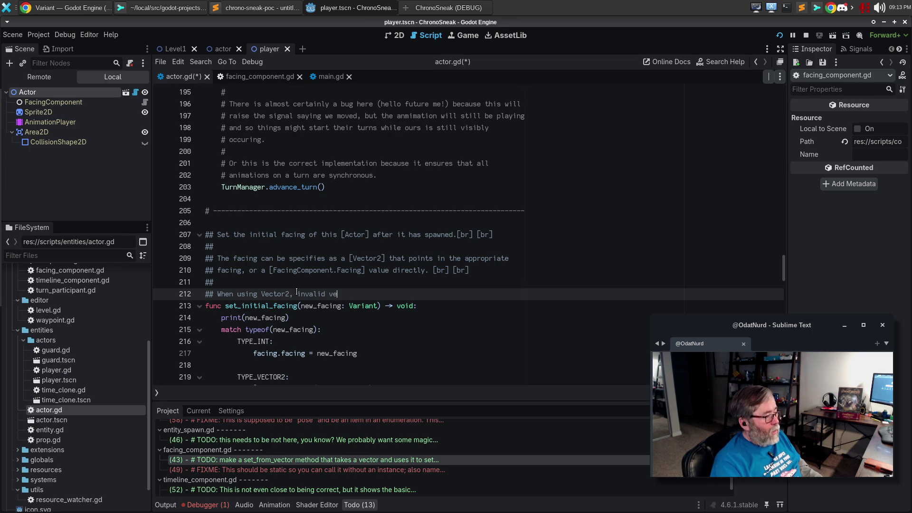
pyautogui.hotkey('ctrl', 'BackSpace')
pyautogui.hotkey('ctrl', 'BackSpace')
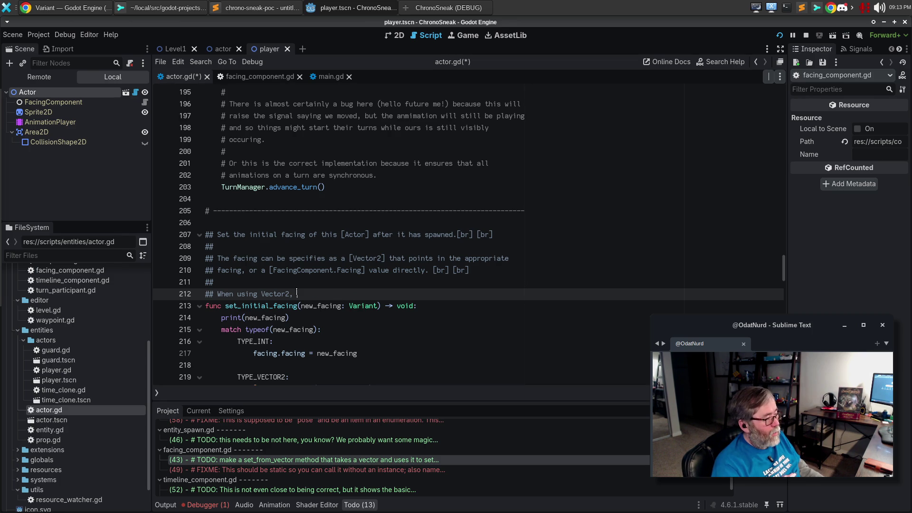
pyautogui.write('unre')
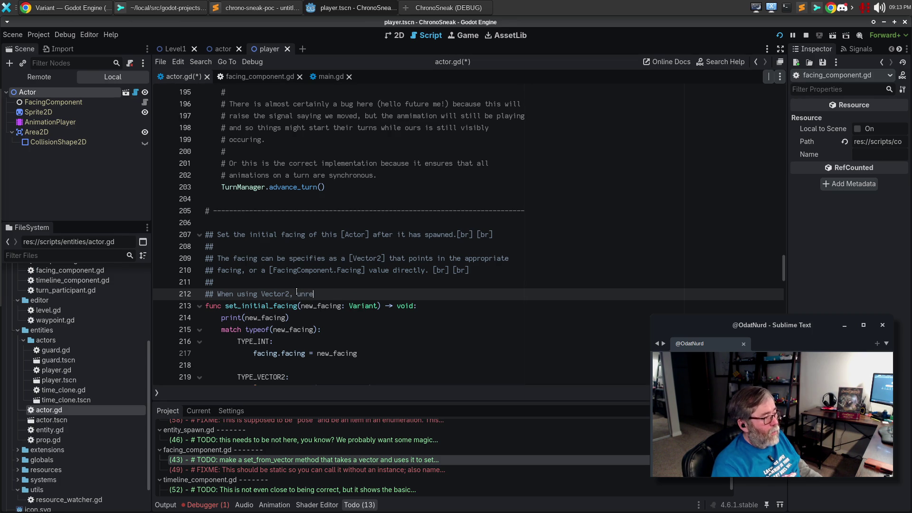
pyautogui.write('cogn')
pyautogui.hotkey('ctrl', 'BackSpace')
pyautogui.write('i')
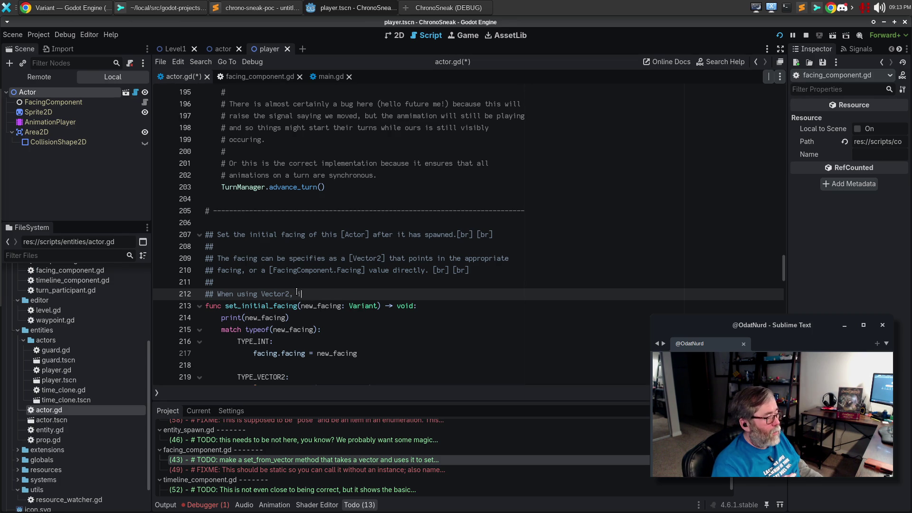
pyautogui.write('nvalivector')
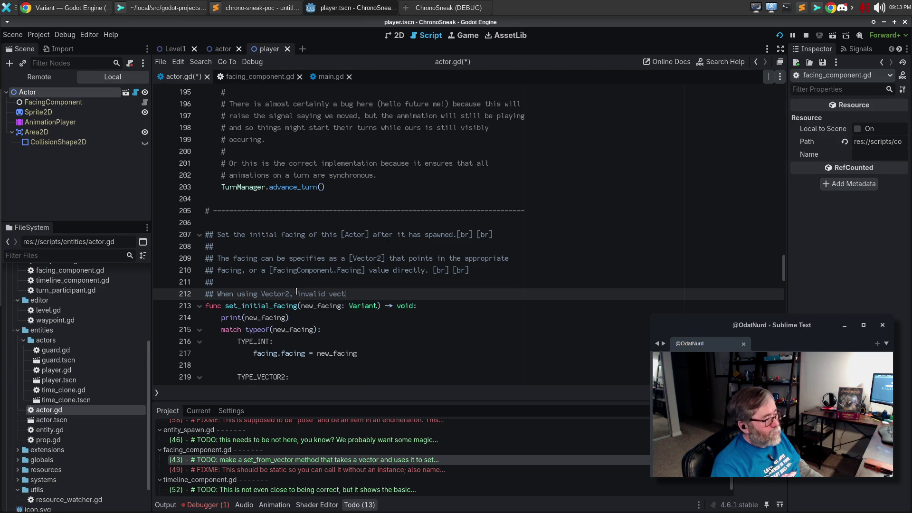
pyautogui.hotkey('ctrl', 'BackSpace')
# Step: Finish it as 'vector facings will be assumed to be [FacingComponent.Facing.DOWN].' and save actor.gd
pyautogui.write('vector gfac')
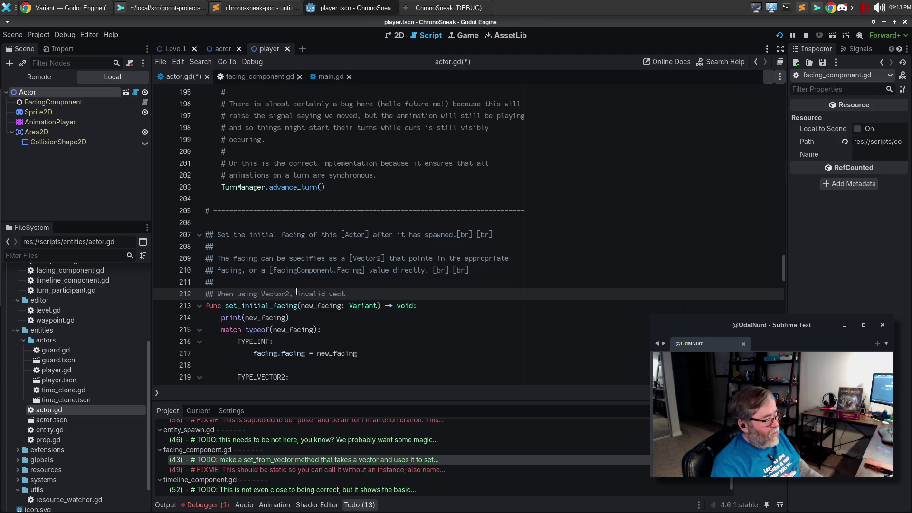
pyautogui.write('f')
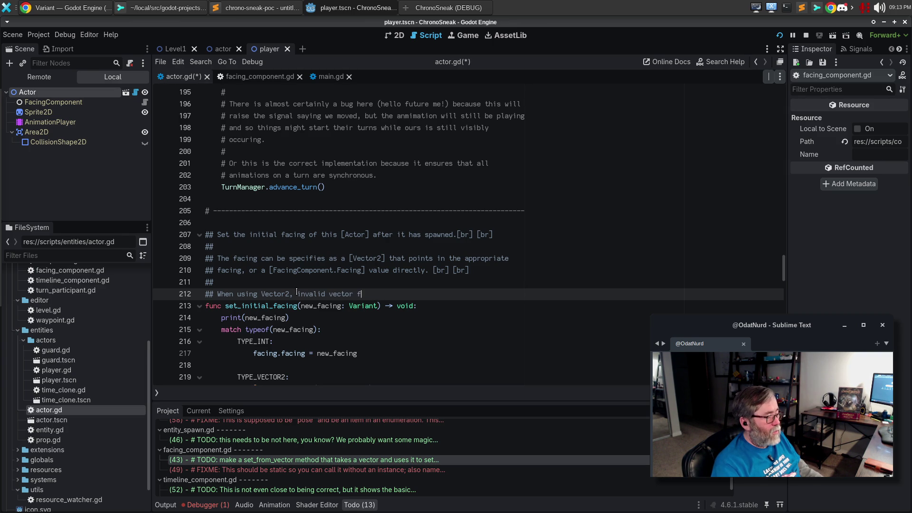
pyautogui.write('acingd s will be')
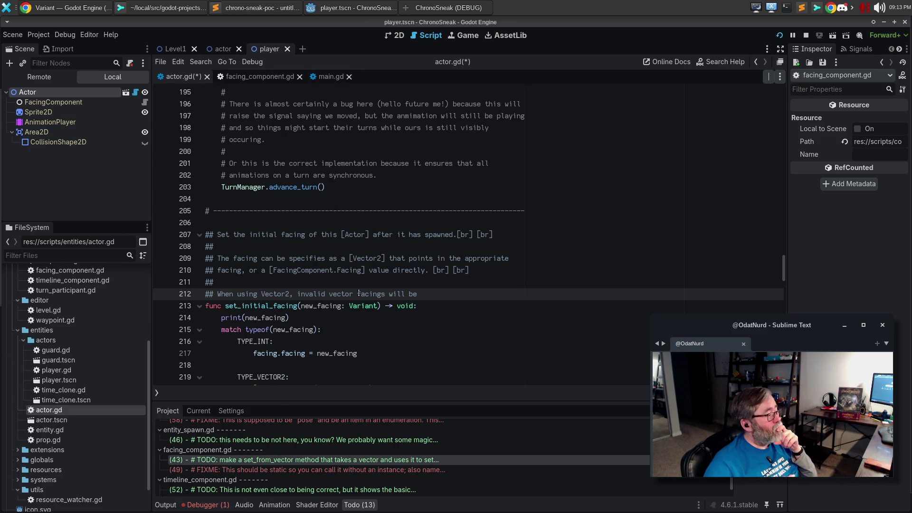
pyautogui.write('s')
pyautogui.press('BackSpace')
pyautogui.write('assumed to be')
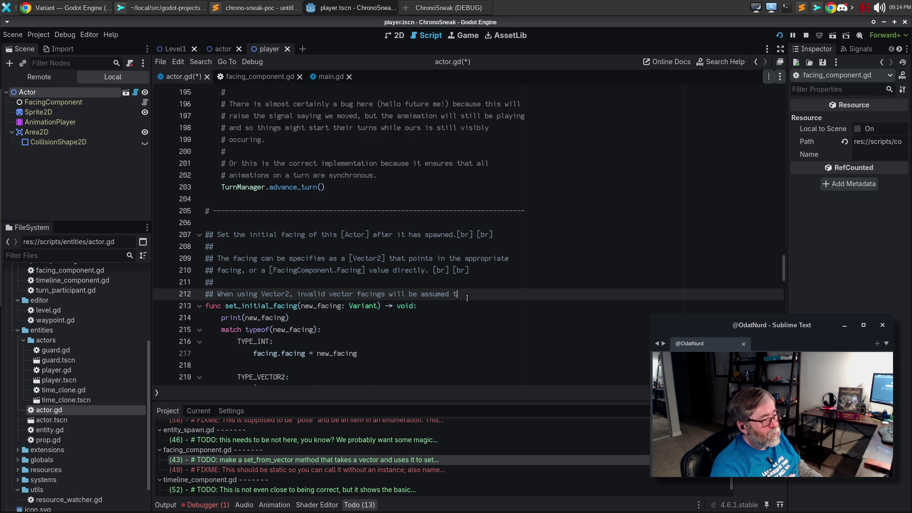
pyautogui.press('Return')
pyautogui.write('[Fa')
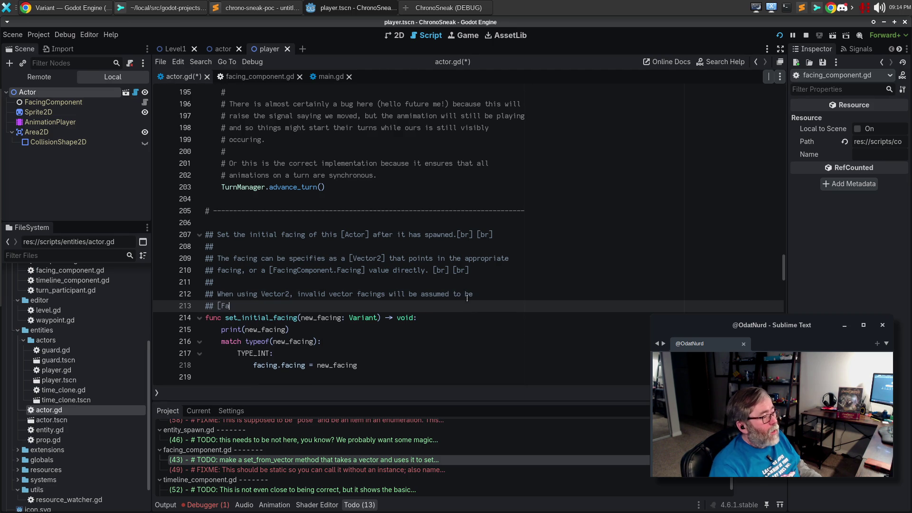
pyautogui.write('cingCom')
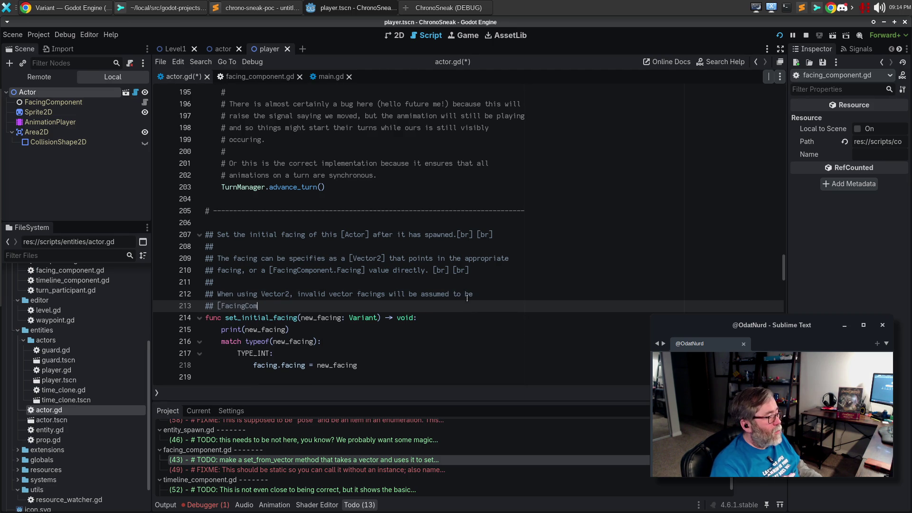
pyautogui.write('ponent.Facing.')
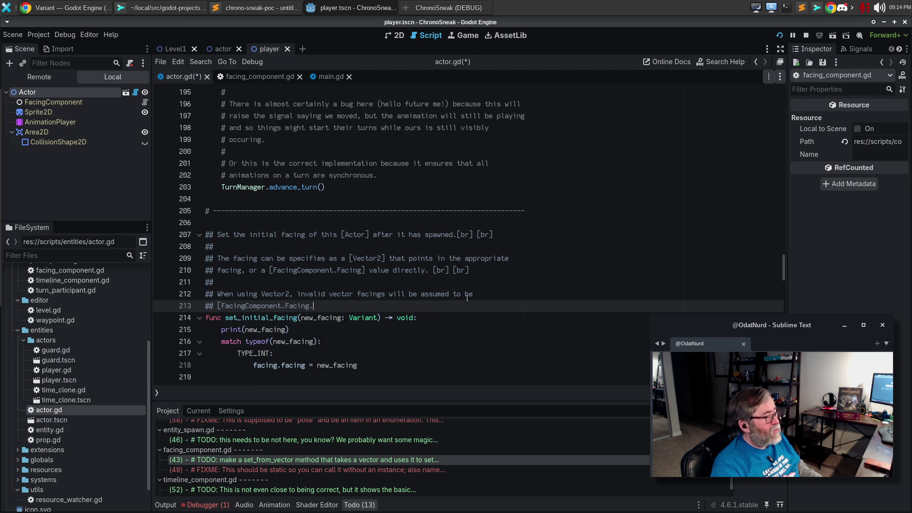
pyautogui.write('DOWN].')
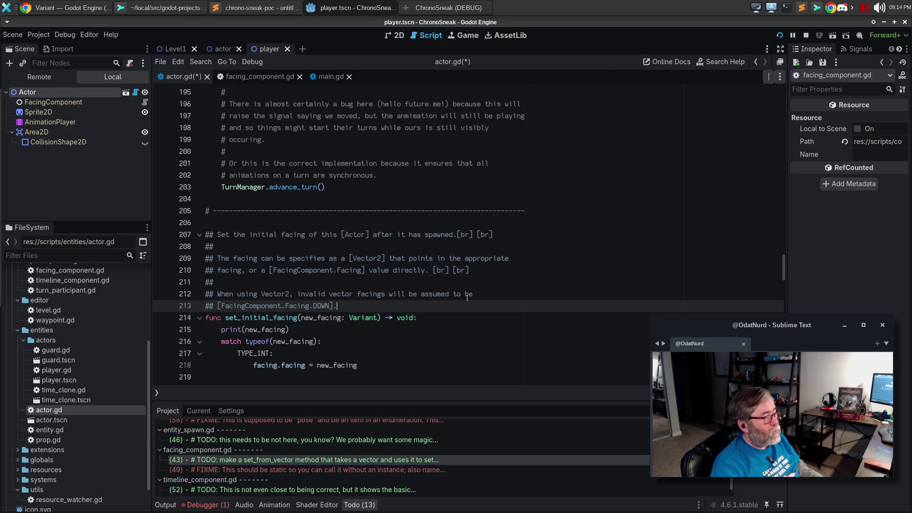
pyautogui.hotkey('ctrl', 's')
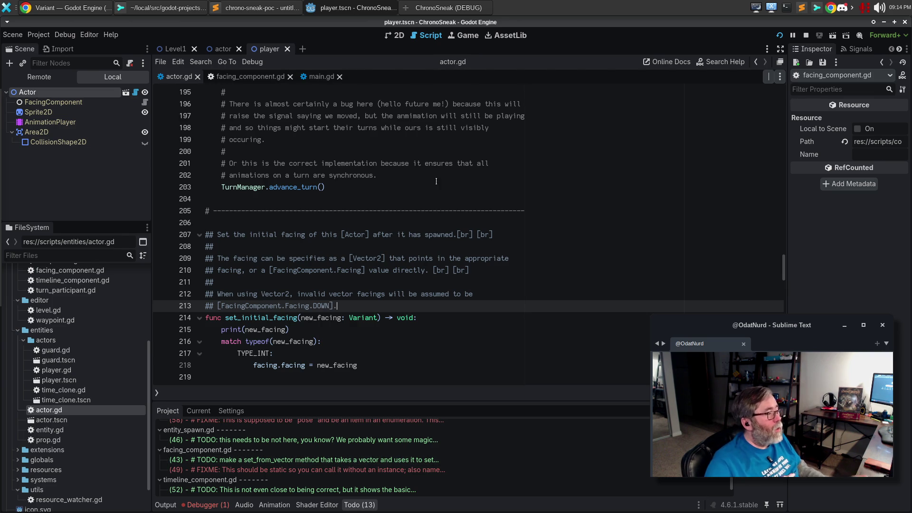
pyautogui.press('F1')
# Step: Open the Actor help page and review its method docs, including _update_editor_visuals
pyautogui.write('Actor')
pyautogui.press('Return')
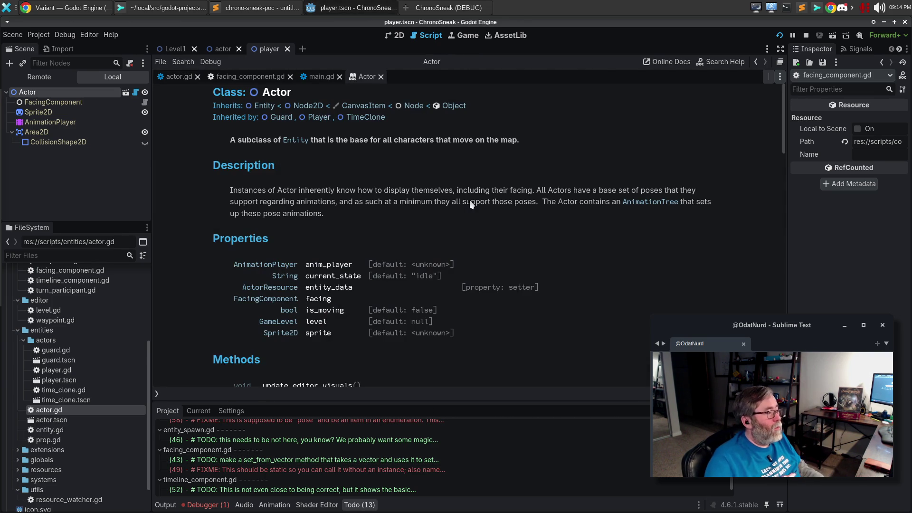
pyautogui.scroll(-3, 385, 247)
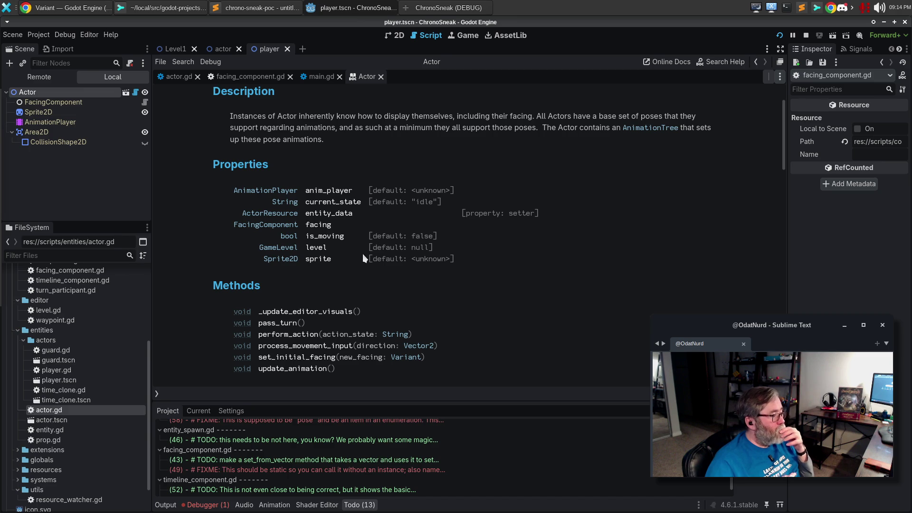
pyautogui.click(342, 313)
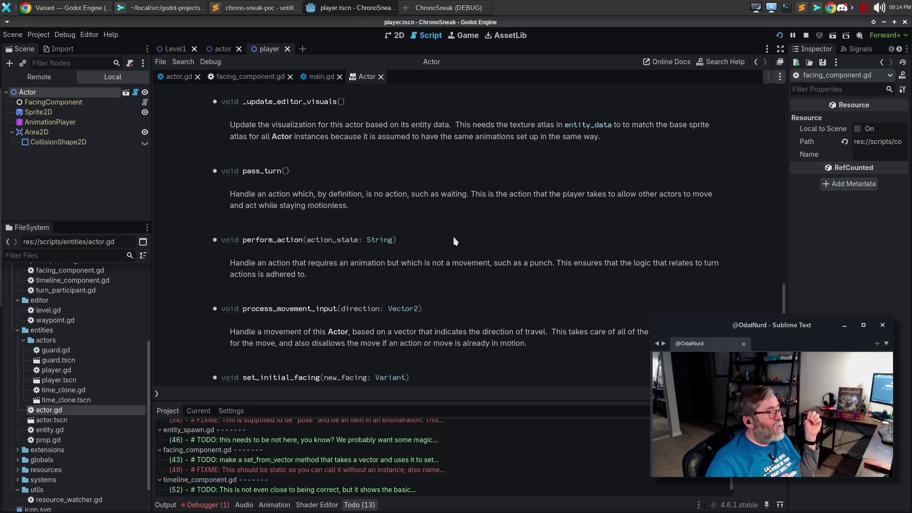
pyautogui.scroll(-4, 419, 244)
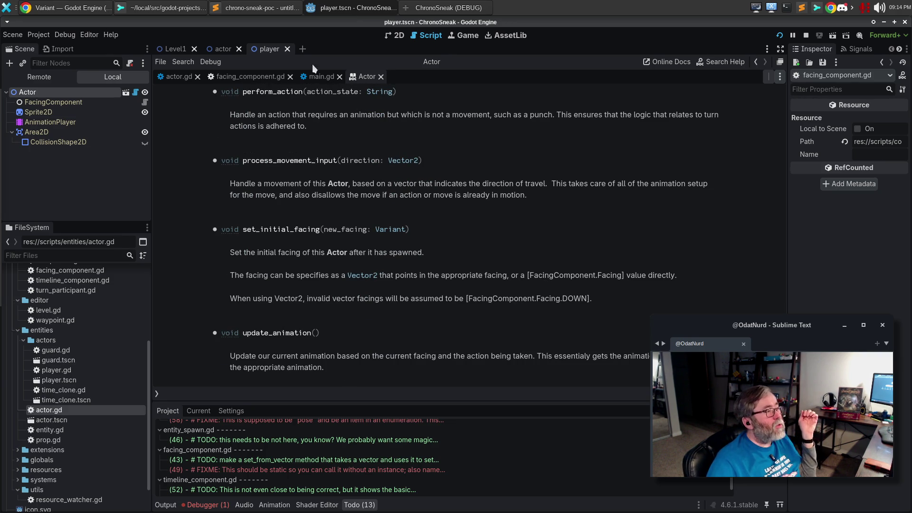
# Step: Switch to the actor scene and back to the player scene, then show actor.gd's code
pyautogui.click(224, 48)
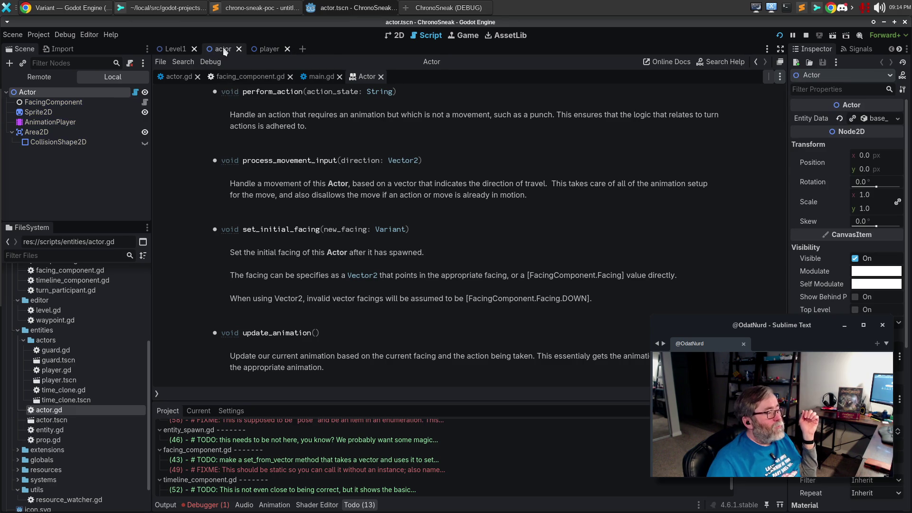
pyautogui.click(250, 50)
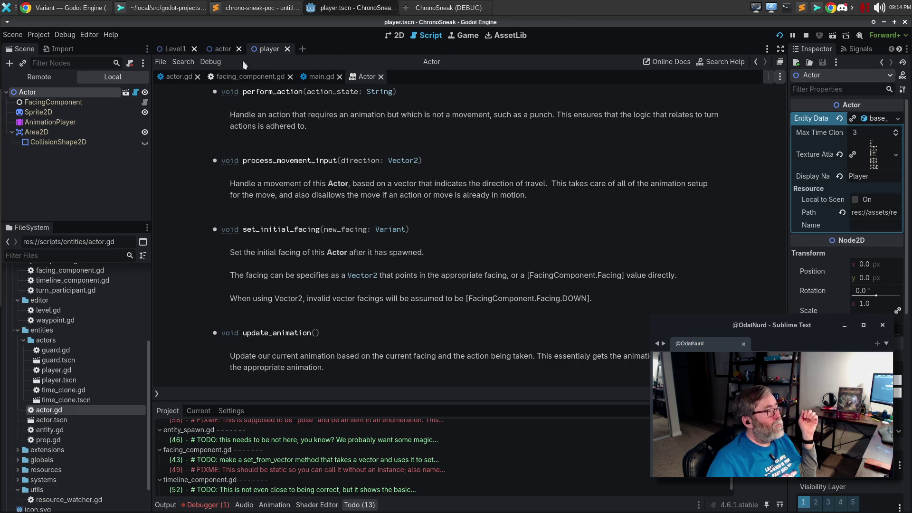
pyautogui.click(185, 77)
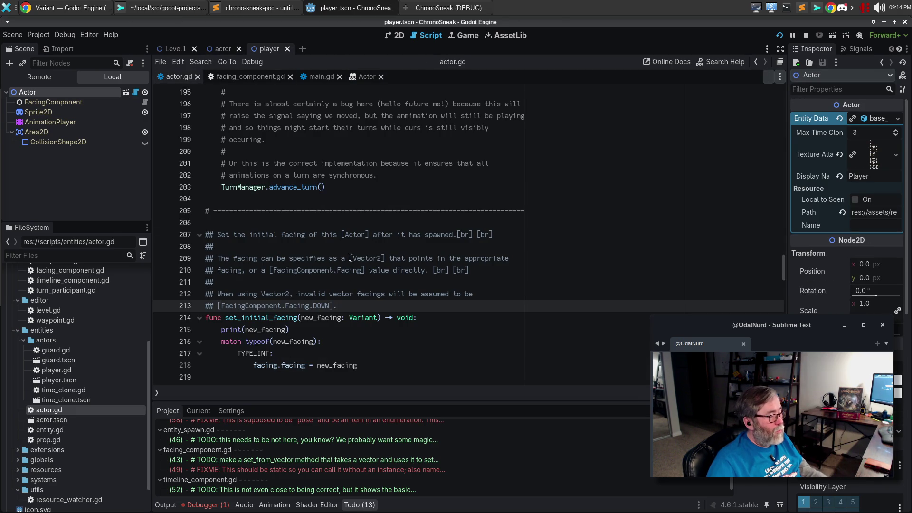
# Step: Change the references to [enum FacingComponent.Facing] and [member FacingComponent.Facing.DOWN], then save actor.gd
pyautogui.click(273, 271)
pyautogui.write('enum')
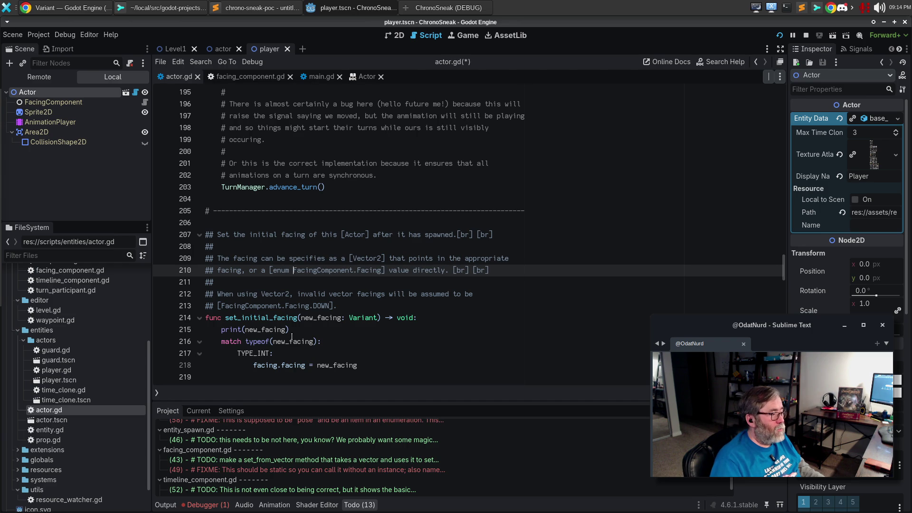
pyautogui.press('Down')
pyautogui.press('Down')
pyautogui.press('Down')
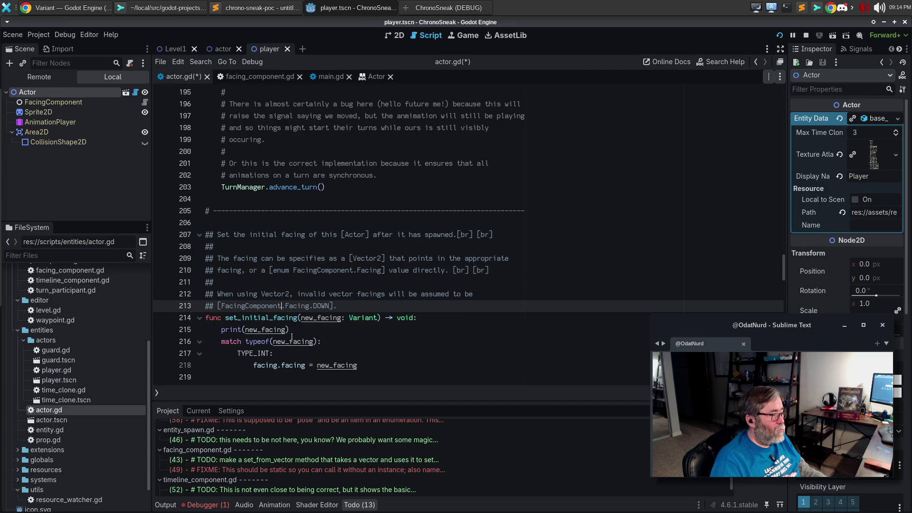
pyautogui.hotkey('ctrl', 'Left')
pyautogui.write('memner')
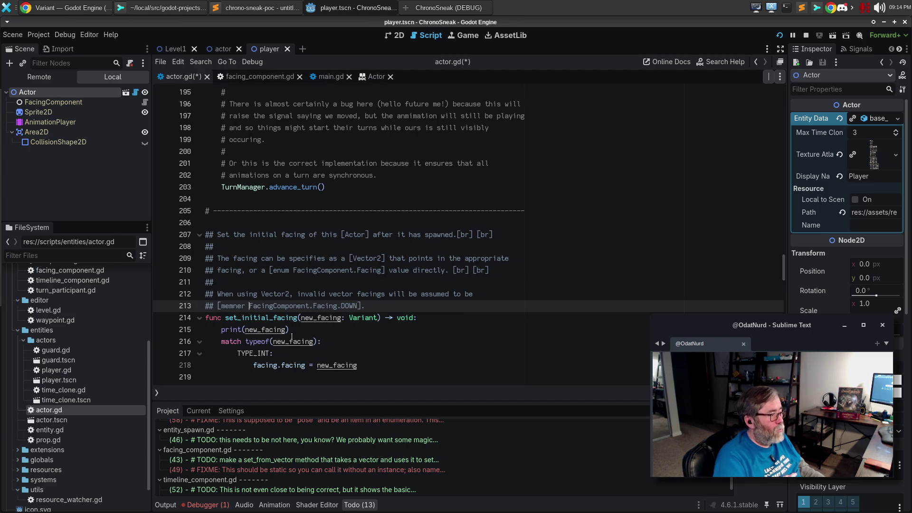
pyautogui.press('BackSpace')
pyautogui.press('BackSpace')
pyautogui.press('BackSpace')
pyautogui.write('ber')
pyautogui.hotkey('ctrl', 's')
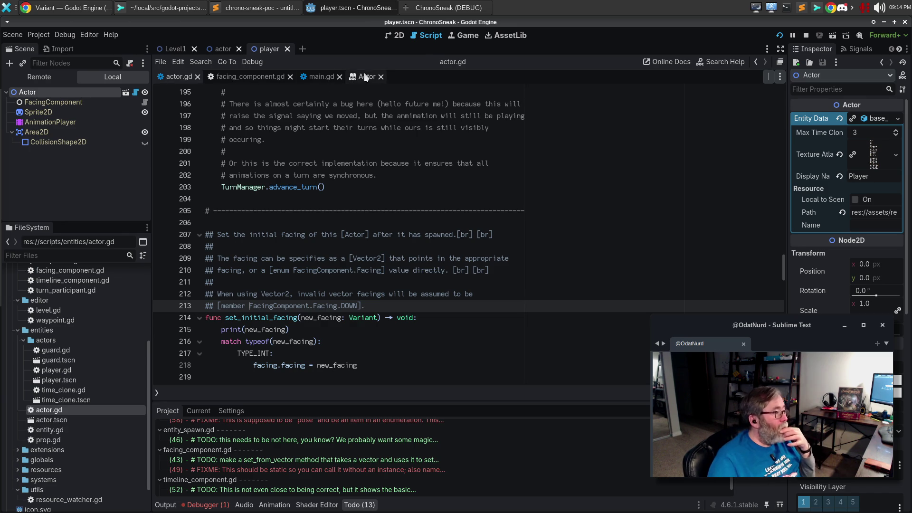
# Step: On the Actor help page, follow the FacingComponent.Facing link to the enum docs and back
pyautogui.click(365, 78)
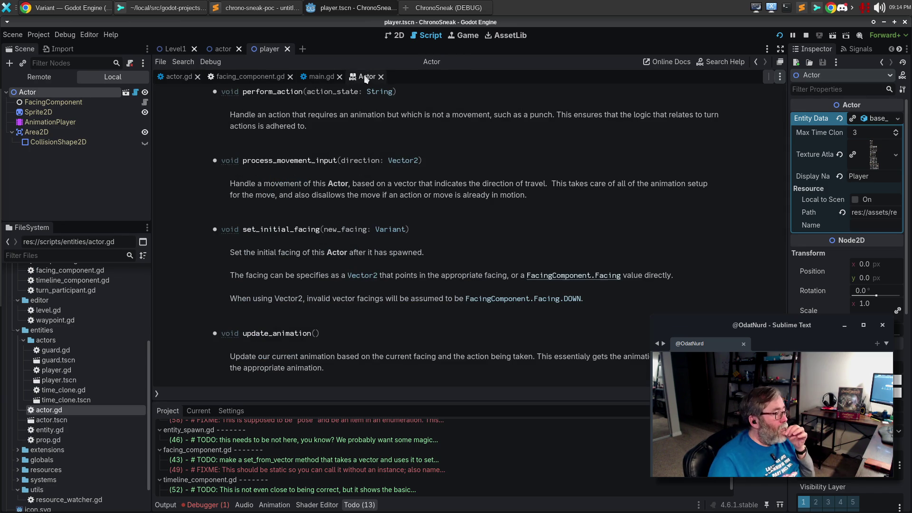
pyautogui.click(580, 278)
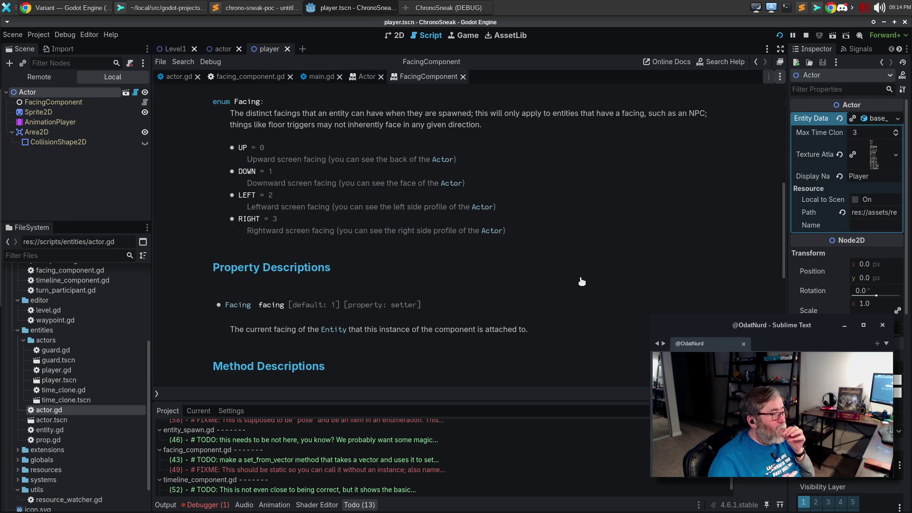
pyautogui.hotkey('alt', 'Left')
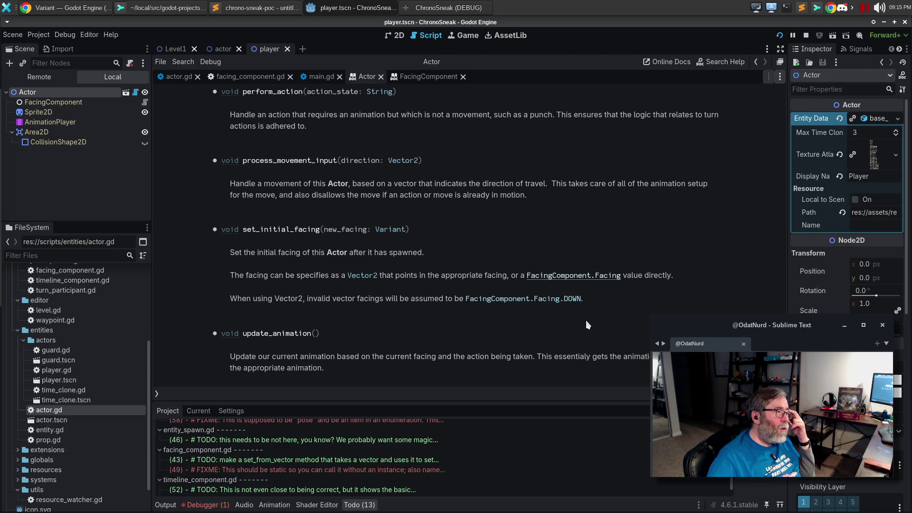
# Step: Recheck the Facing link, then close the FacingComponent and Actor help pages
pyautogui.click(448, 81)
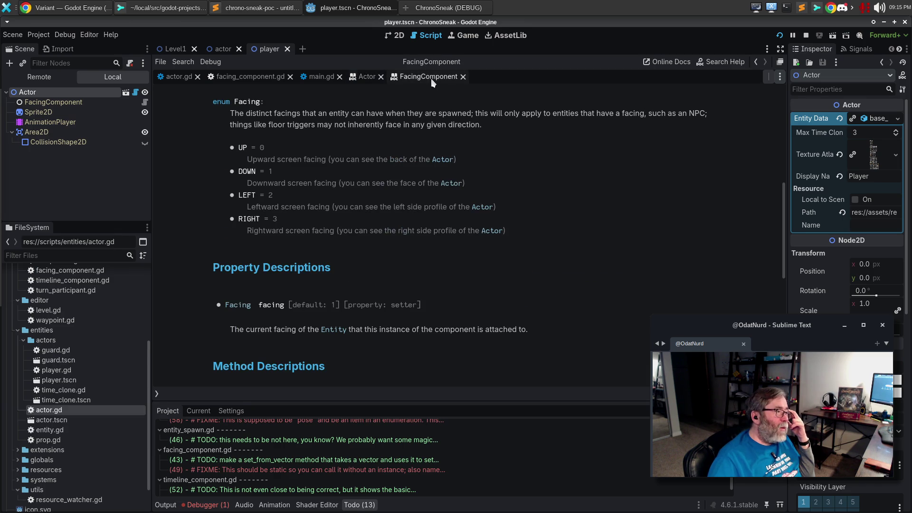
pyautogui.click(462, 77)
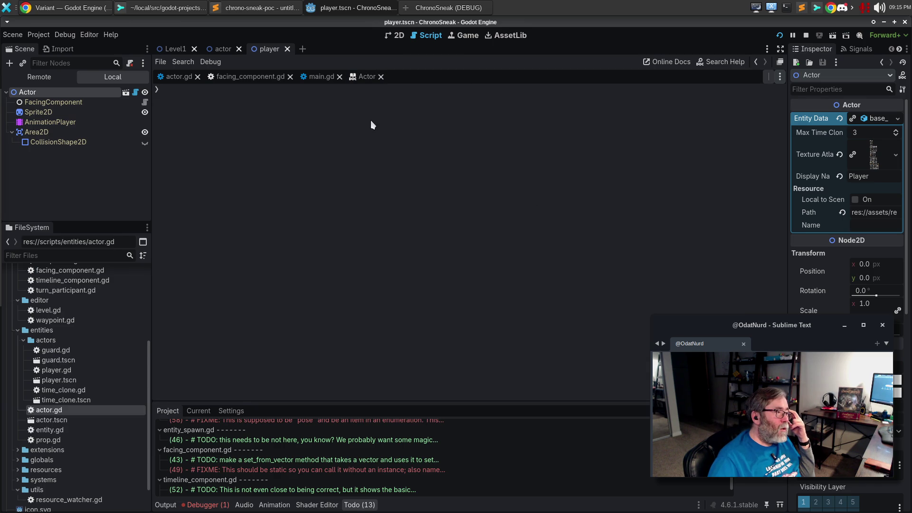
pyautogui.click(354, 77)
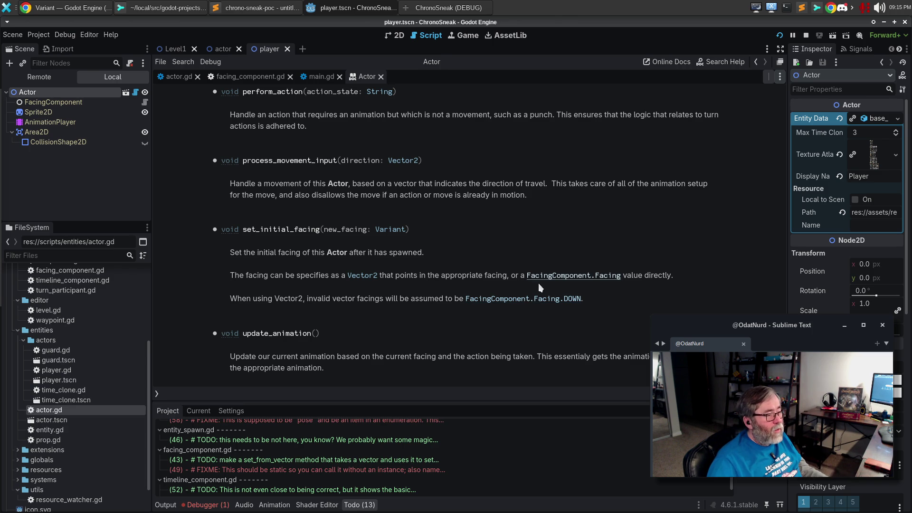
pyautogui.click(563, 279)
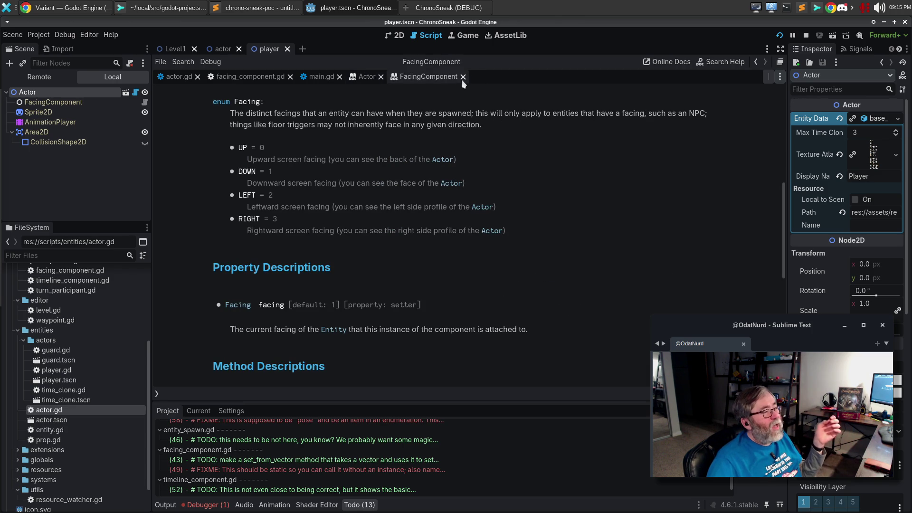
pyautogui.click(462, 76)
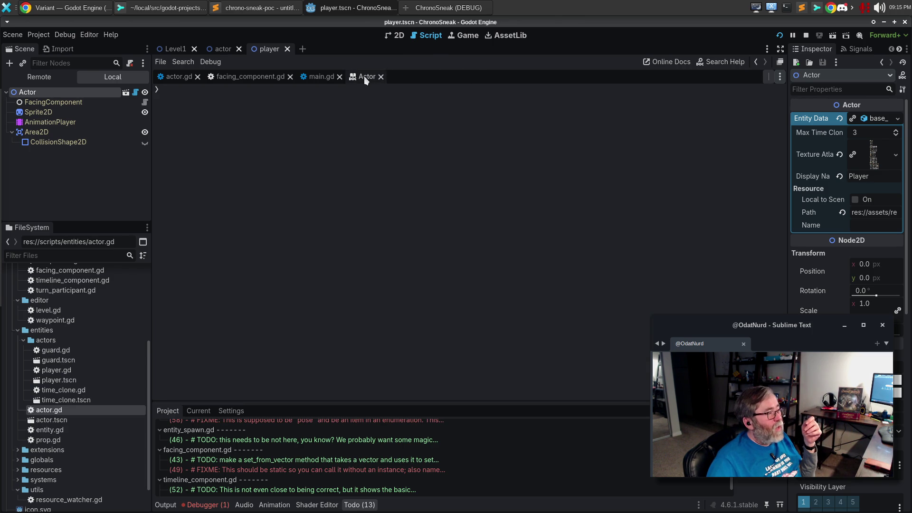
pyautogui.click(366, 78)
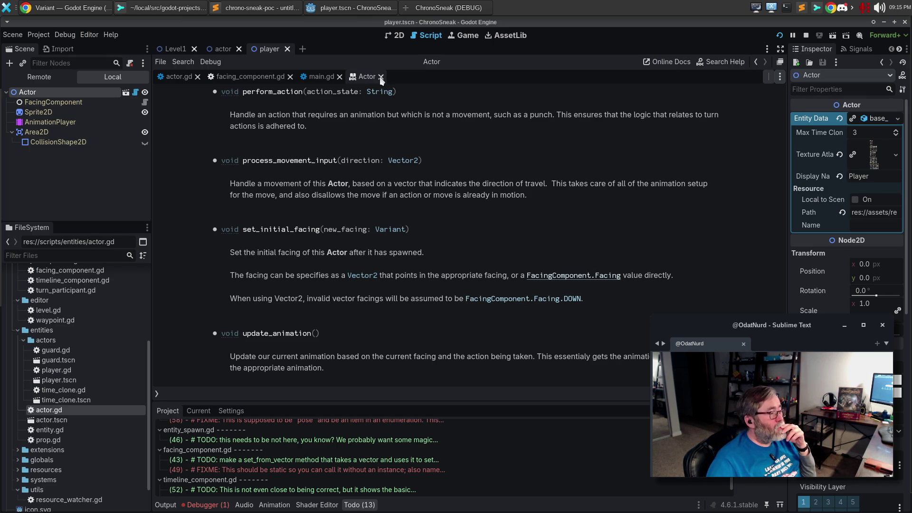
pyautogui.click(381, 77)
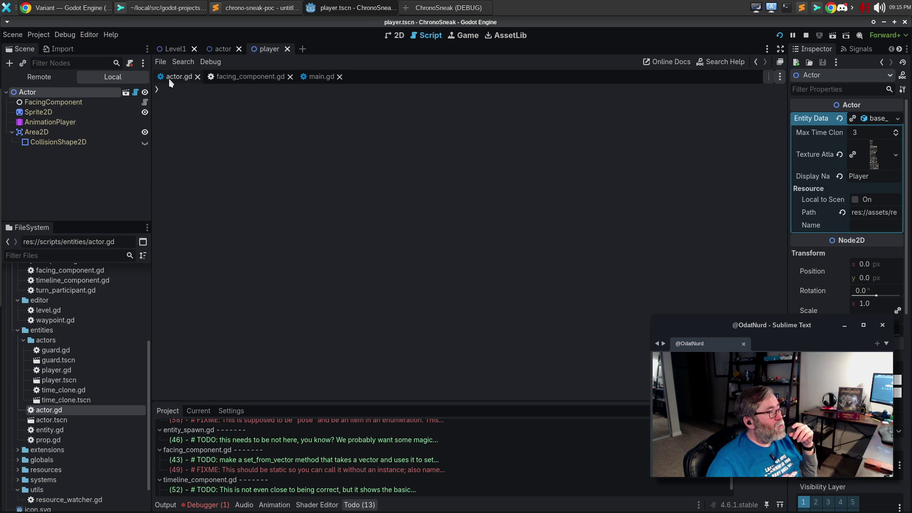
pyautogui.click(169, 78)
pyautogui.scroll(15, 393, 365)
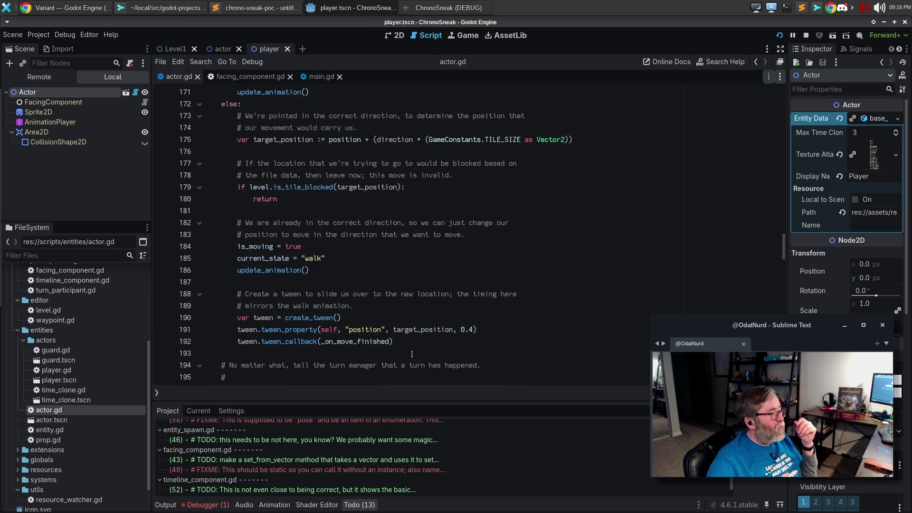
pyautogui.scroll(7, 415, 349)
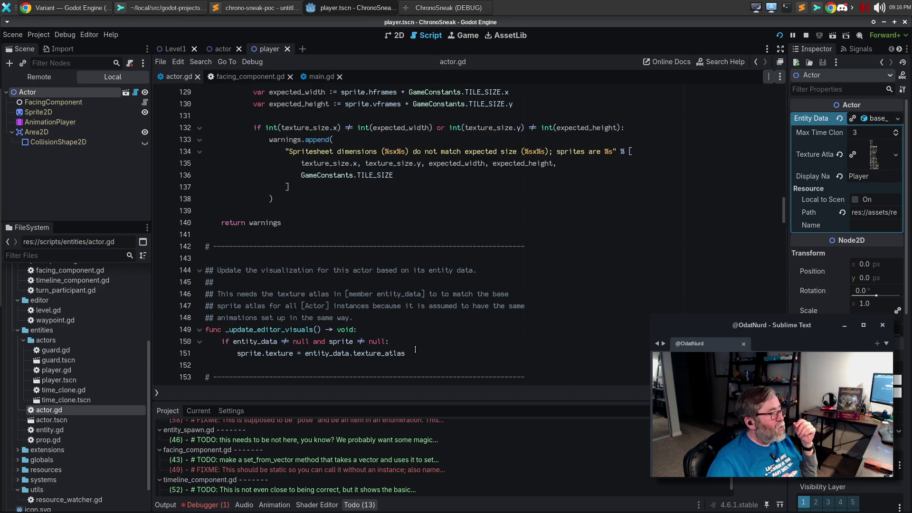
pyautogui.click(277, 271)
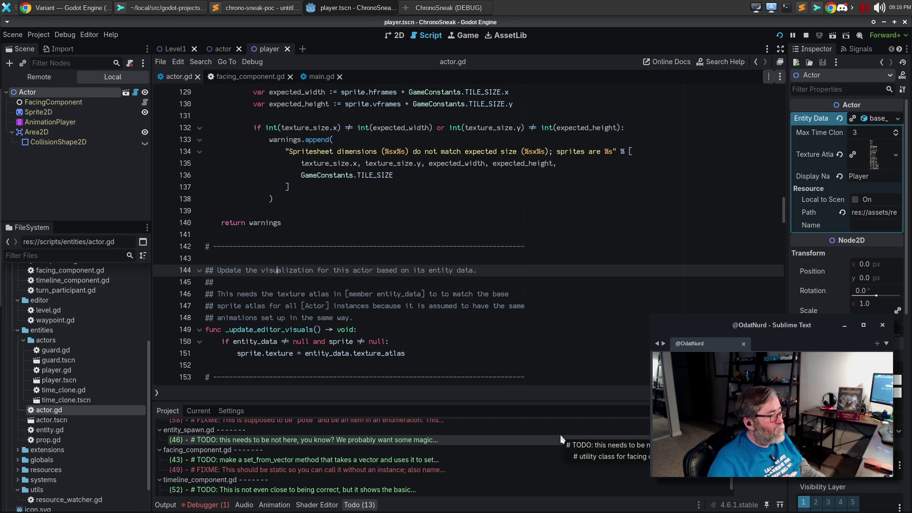
pyautogui.press('Delete')
pyautogui.press('Down')
pyautogui.press('Delete')
pyautogui.press('Down')
pyautogui.press('Delete')
pyautogui.press('Down')
pyautogui.press('Delete')
pyautogui.press('Down')
pyautogui.press('Delete')
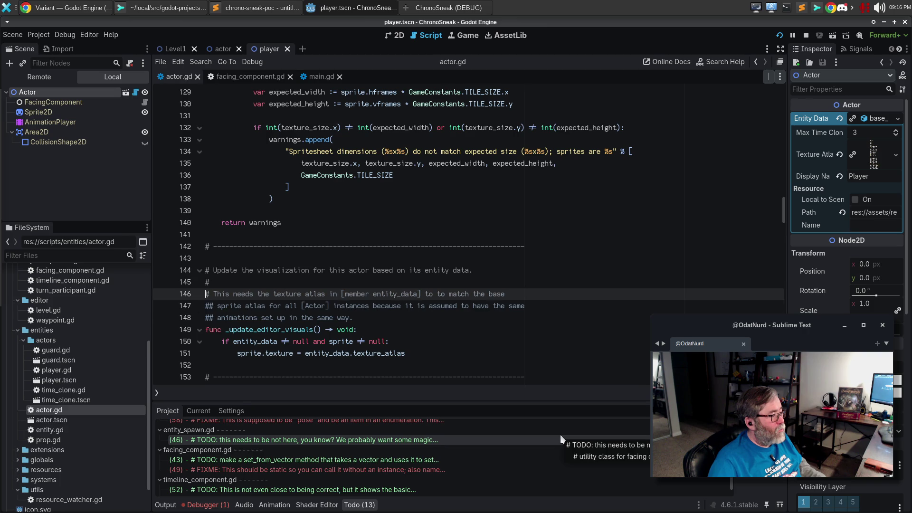
pyautogui.hotkey('ctrl', 'Home')
pyautogui.press('Down')
pyautogui.press('Down')
pyautogui.press('Down')
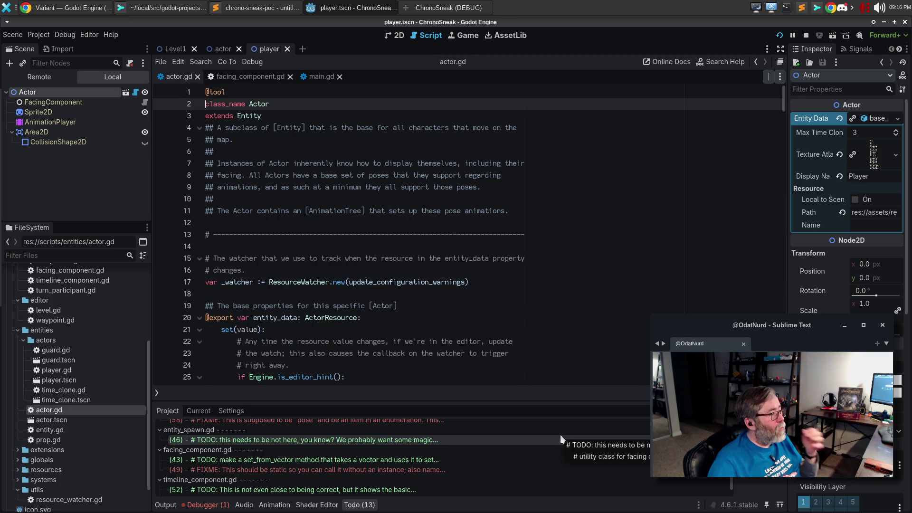
pyautogui.press('Down')
pyautogui.press('Down')
pyautogui.press('Down')
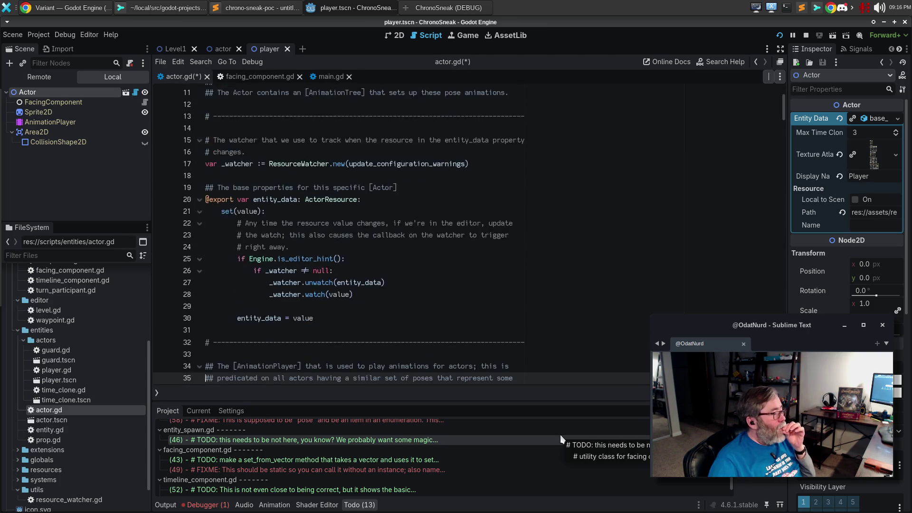
pyautogui.press('Down')
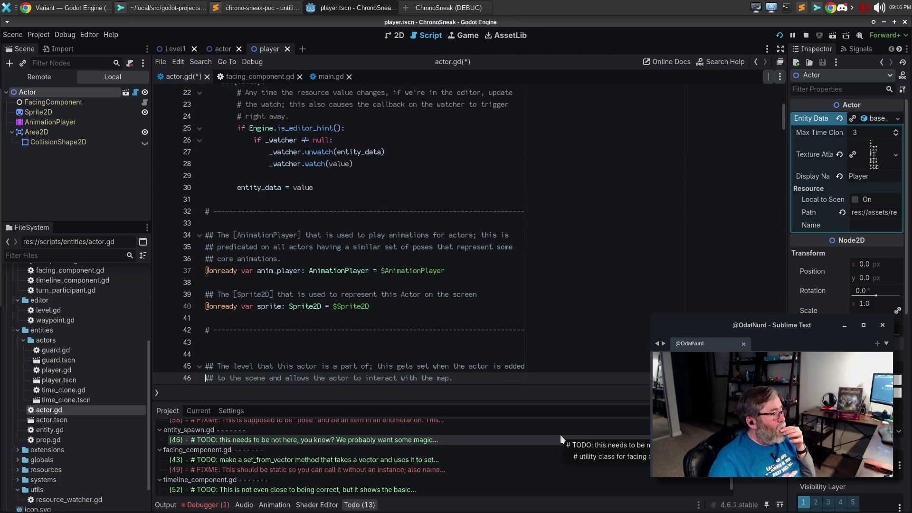
pyautogui.press('Down')
pyautogui.press('Down')
pyautogui.press('Down')
pyautogui.press('Down')
pyautogui.press('Down')
pyautogui.press('Down')
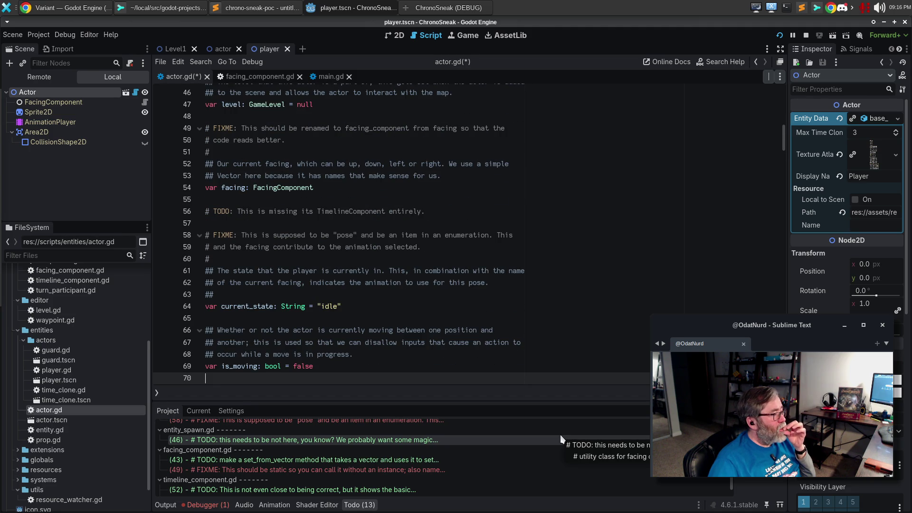
pyautogui.press('Down')
pyautogui.press('Down')
pyautogui.press('Down')
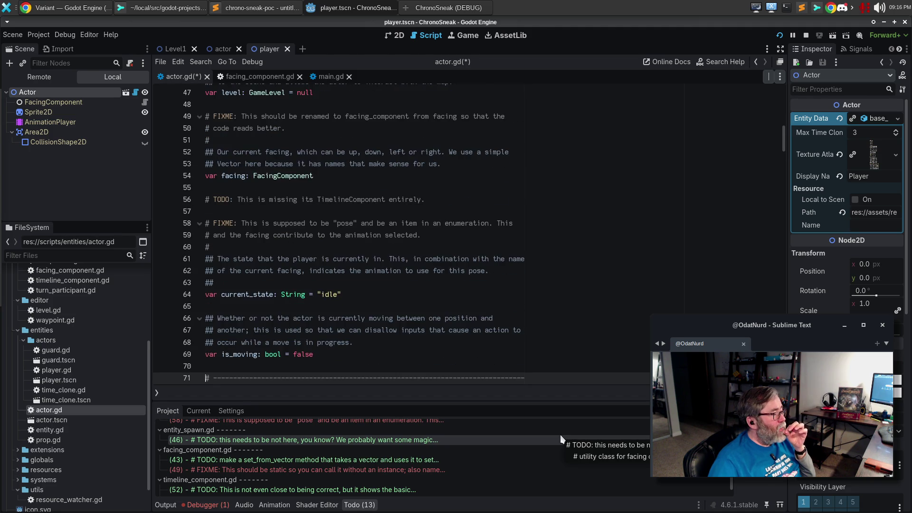
pyautogui.press('Down')
pyautogui.press('Down')
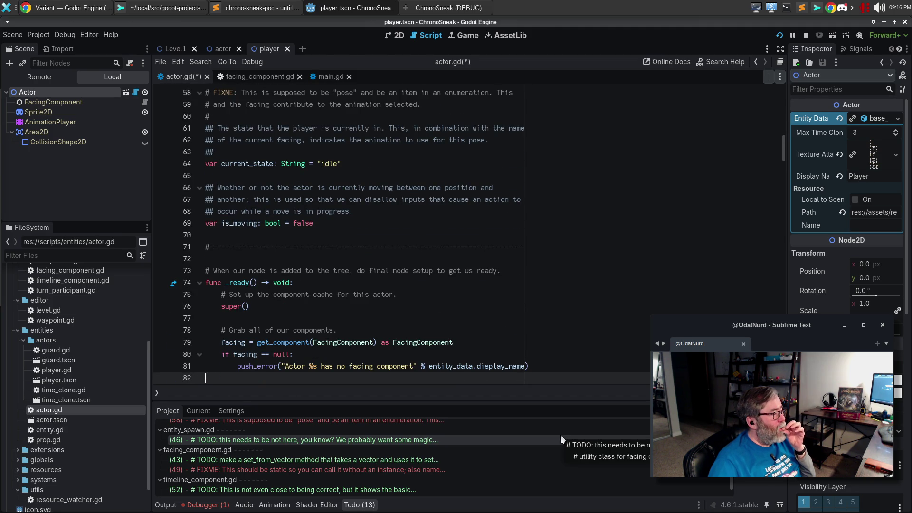
pyautogui.press('Down')
pyautogui.press('Down')
pyautogui.press('Down')
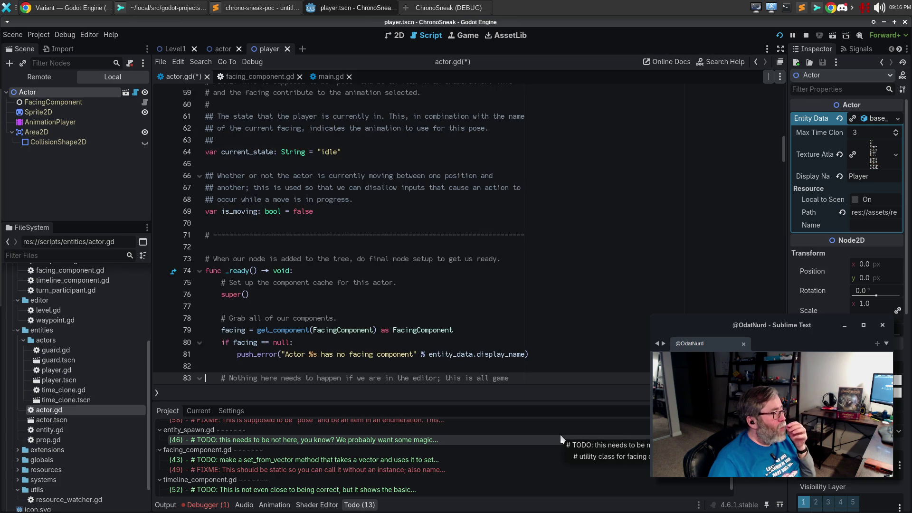
pyautogui.press('Down')
pyautogui.press('Down')
pyautogui.press('Down')
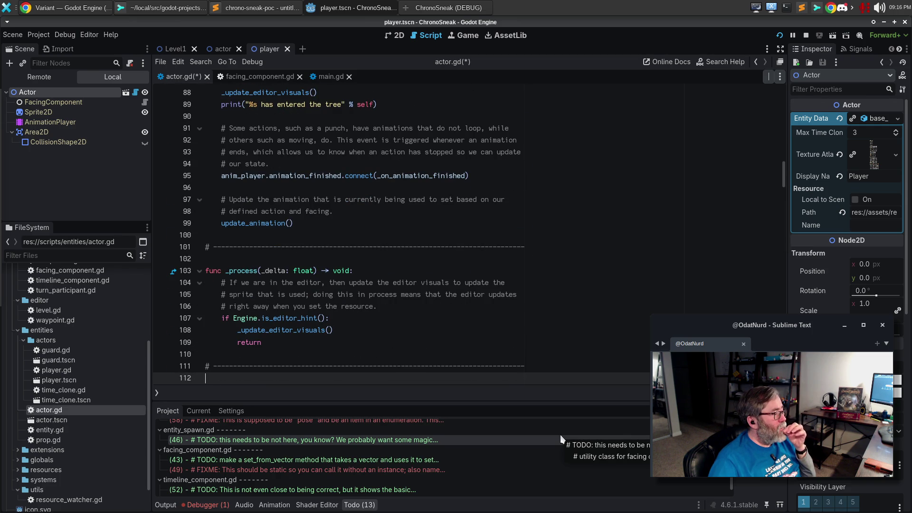
pyautogui.press('Down')
pyautogui.press('Down')
pyautogui.press('Down')
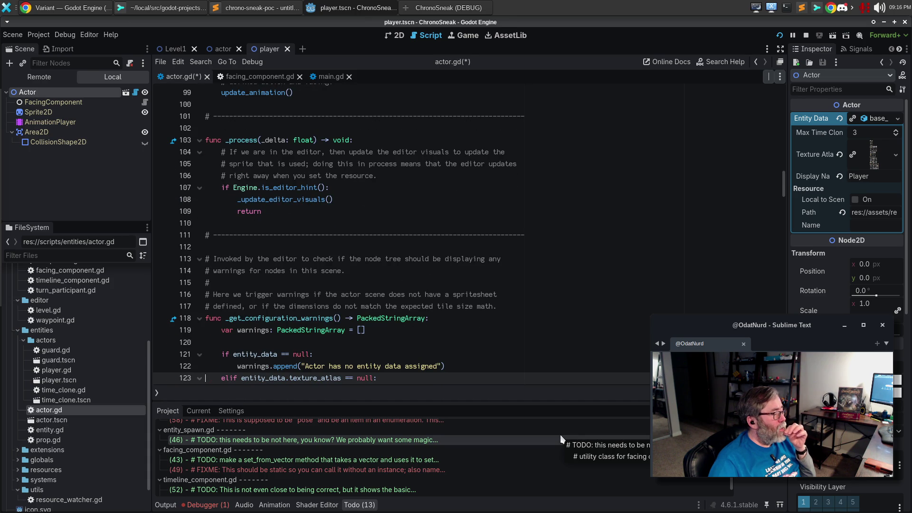
# Step: Add '# TODO: Is this still strictly needed? seems heavy?' above _process and save actor.gd
pyautogui.press('Up')
pyautogui.press('Up')
pyautogui.press('Up')
pyautogui.press('Up')
pyautogui.press('Up')
pyautogui.press('Up')
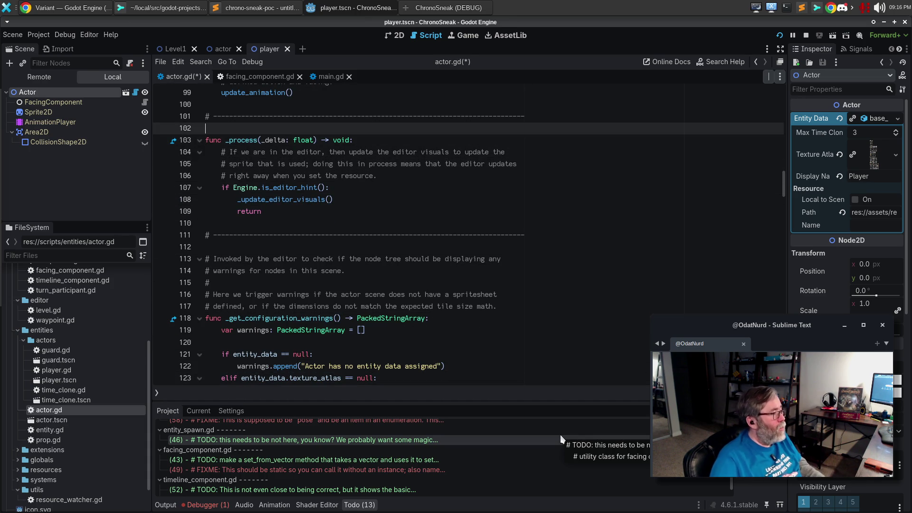
pyautogui.press('Return')
pyautogui.write('# TODO: Is this st')
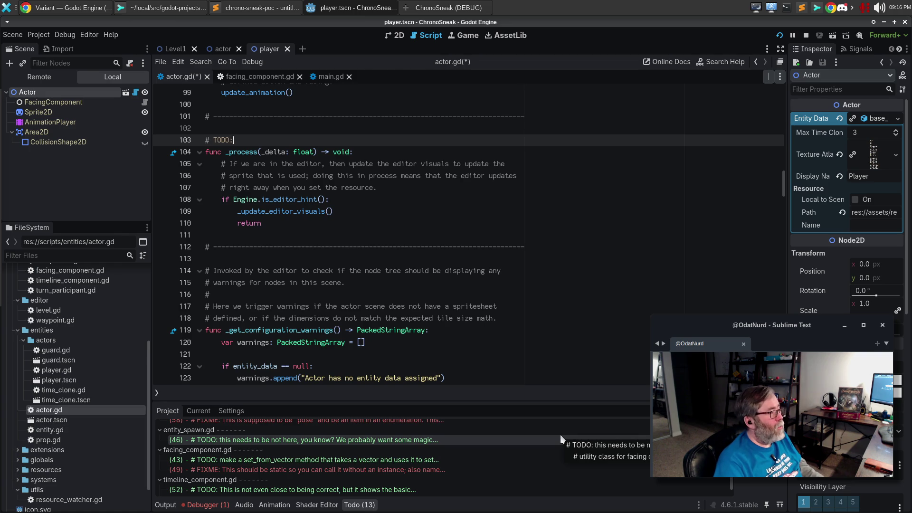
pyautogui.write('ill strictly')
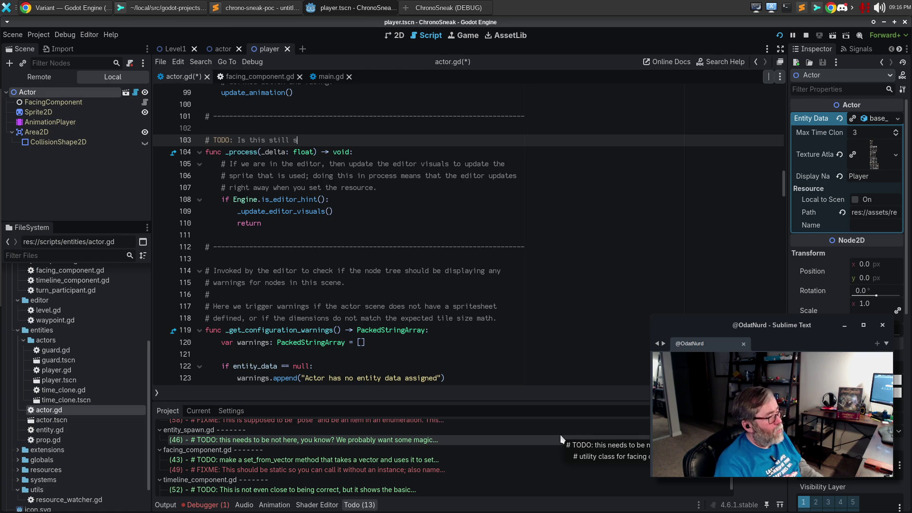
pyautogui.write(' needed? seems ha')
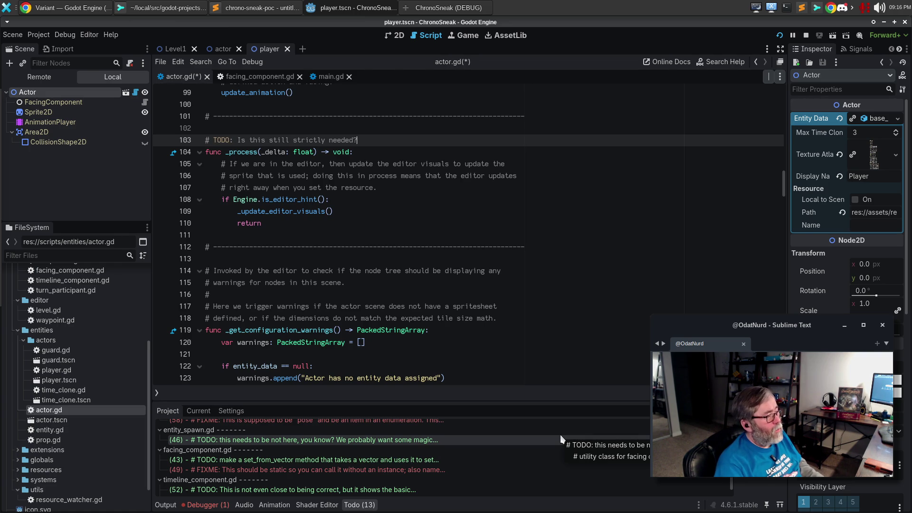
pyautogui.press('BackSpace')
pyautogui.write('eavy?')
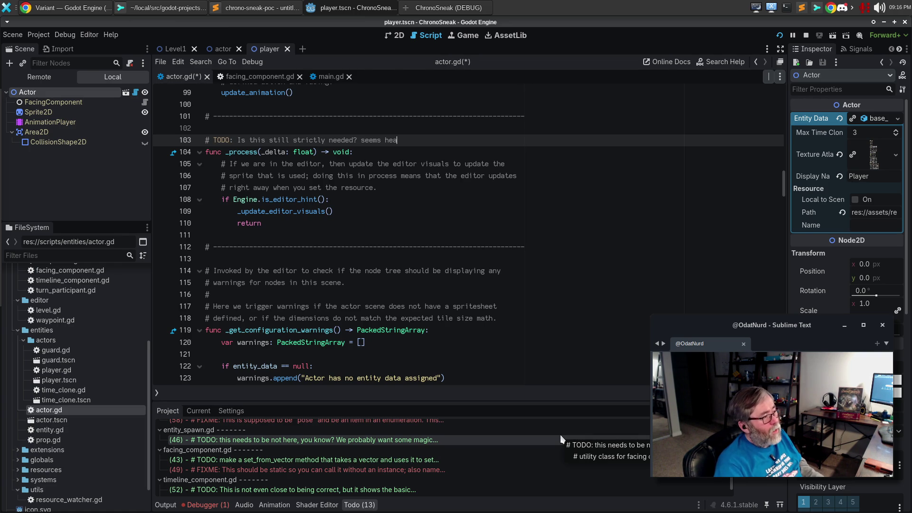
pyautogui.hotkey('ctrl', 's')
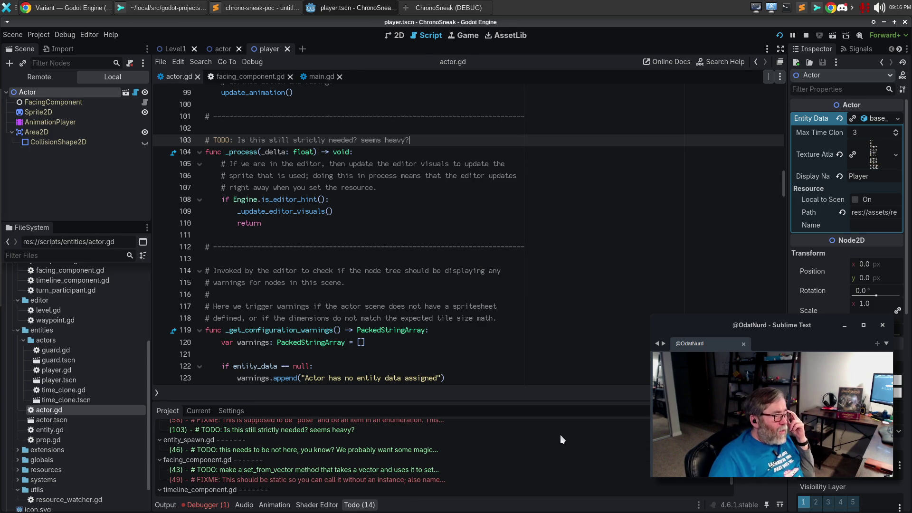
# Step: Inspect the editor-hint check and _update_editor_visuals call in _process, then scroll further down
pyautogui.click(387, 199)
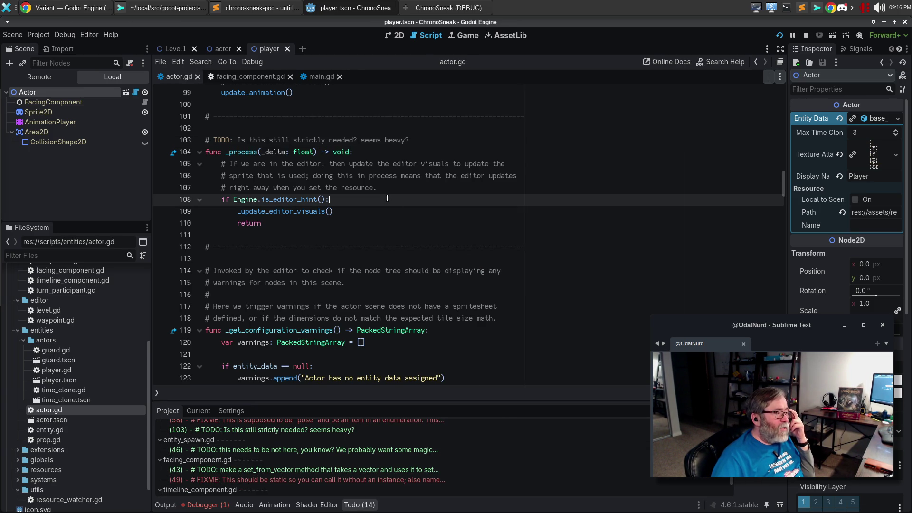
pyautogui.click(379, 215)
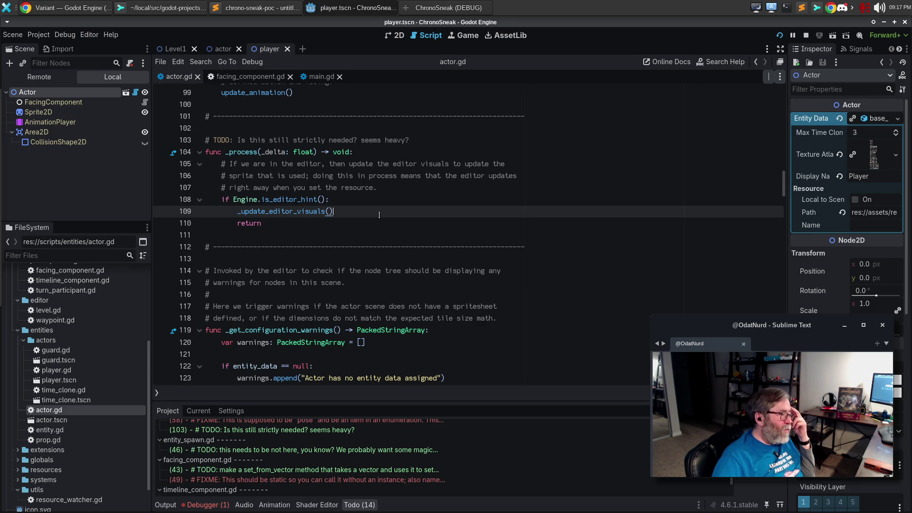
pyautogui.scroll(-2, 379, 216)
pyautogui.scroll(-10, 379, 219)
# Step: Append '[br] [br]' after 'direction of travel.' in the process_movement_input doc comment
pyautogui.scroll(-2, 375, 223)
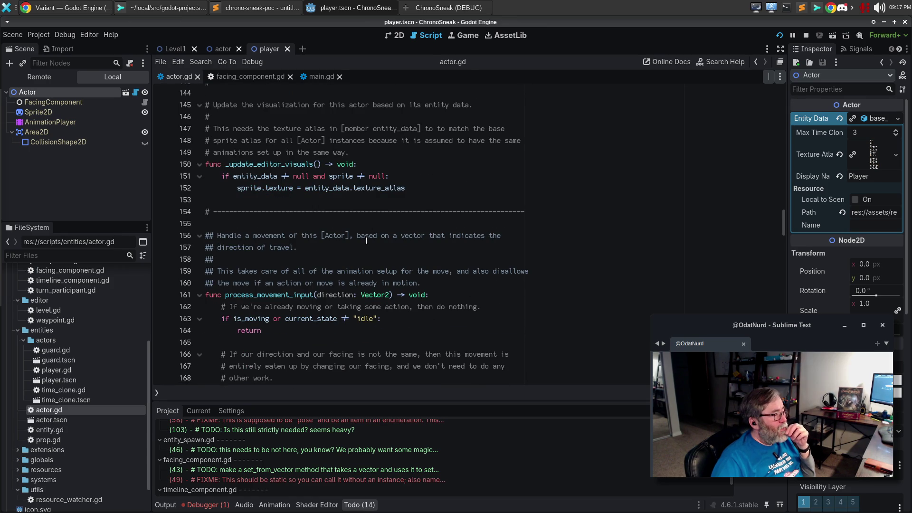
pyautogui.click(366, 242)
pyautogui.write('[')
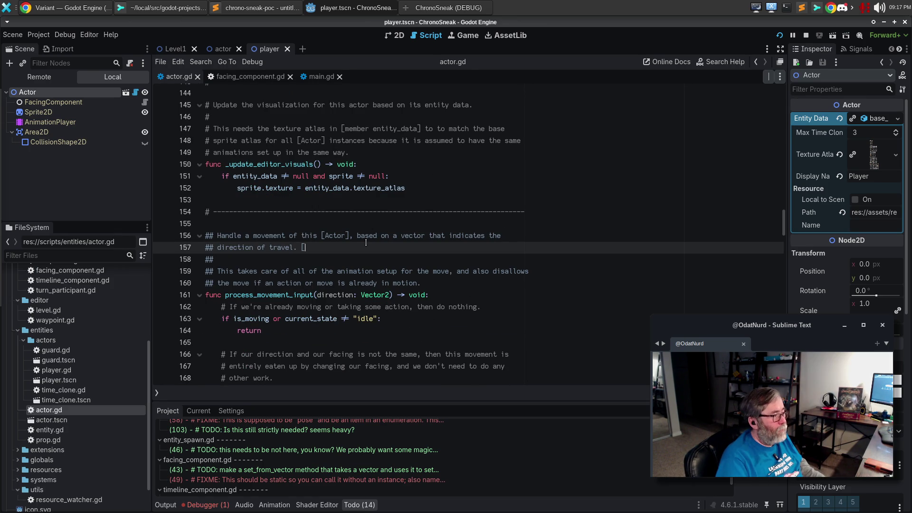
pyautogui.write('br] [br]')
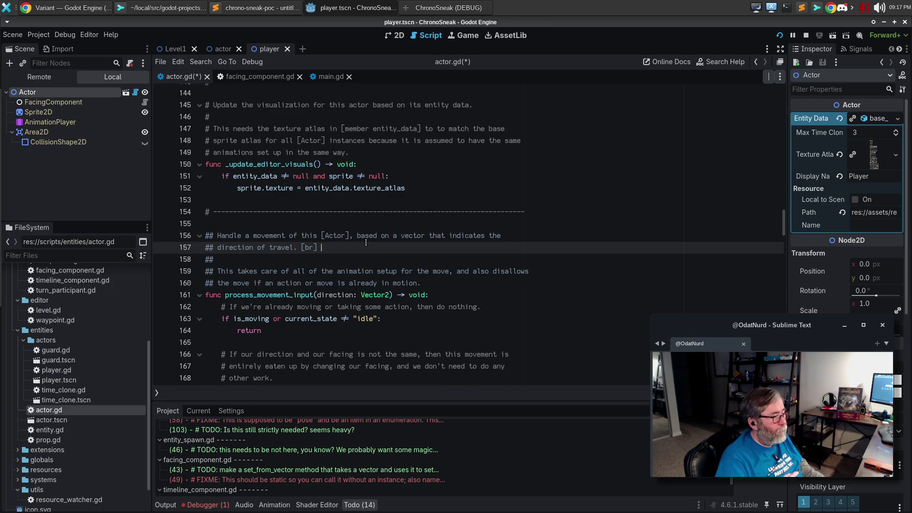
# Step: Scroll down to the _to_string function's comment and save actor.gd
pyautogui.scroll(-14, 365, 243)
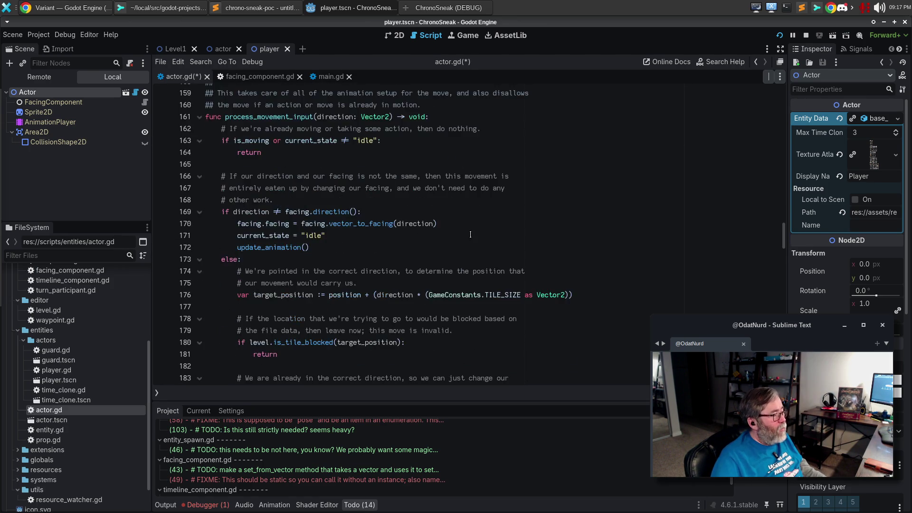
pyautogui.scroll(-4, 472, 222)
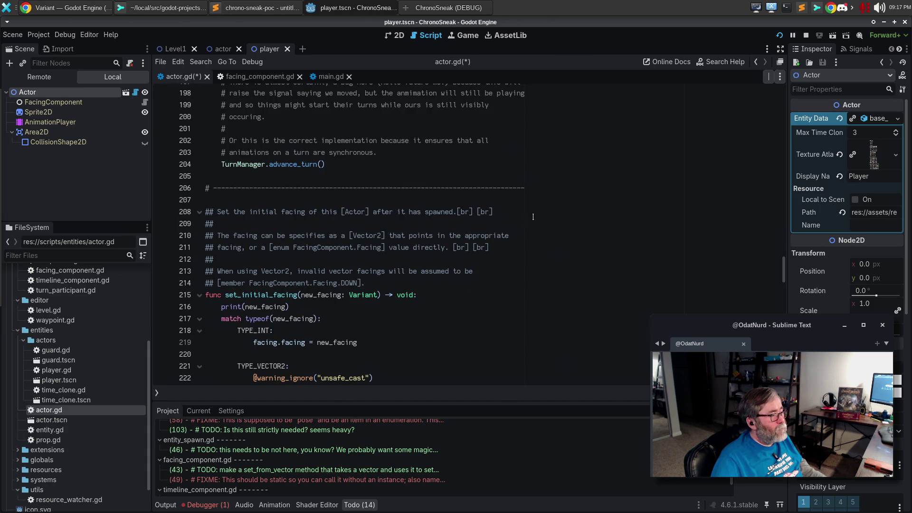
pyautogui.scroll(-8, 533, 217)
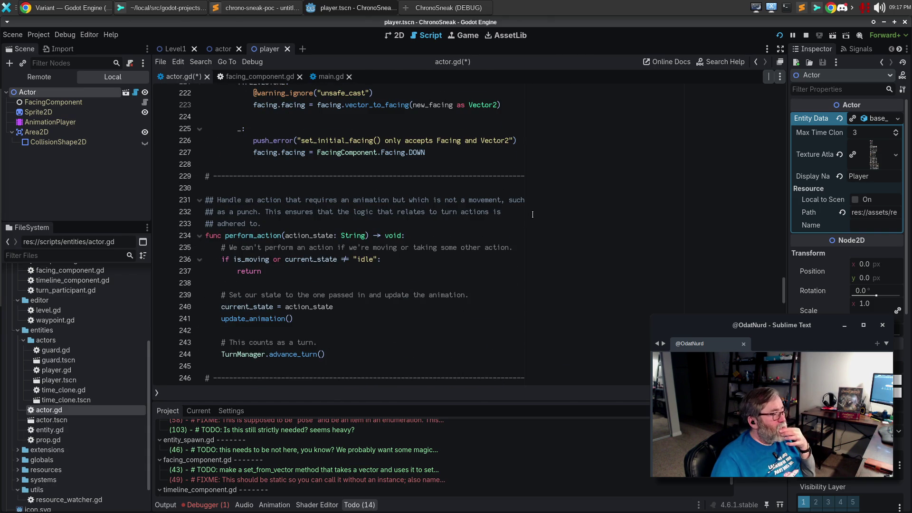
pyautogui.scroll(-5, 533, 214)
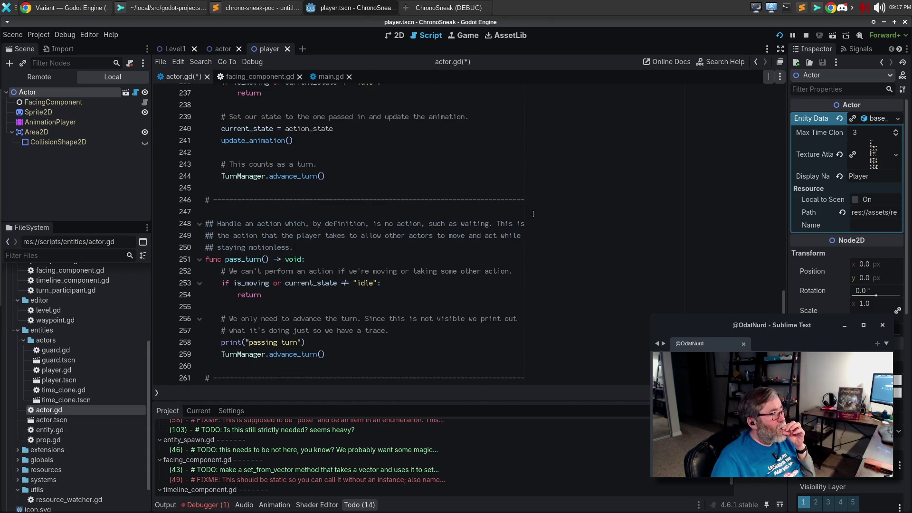
pyautogui.scroll(-6, 533, 214)
pyautogui.scroll(-6, 533, 214)
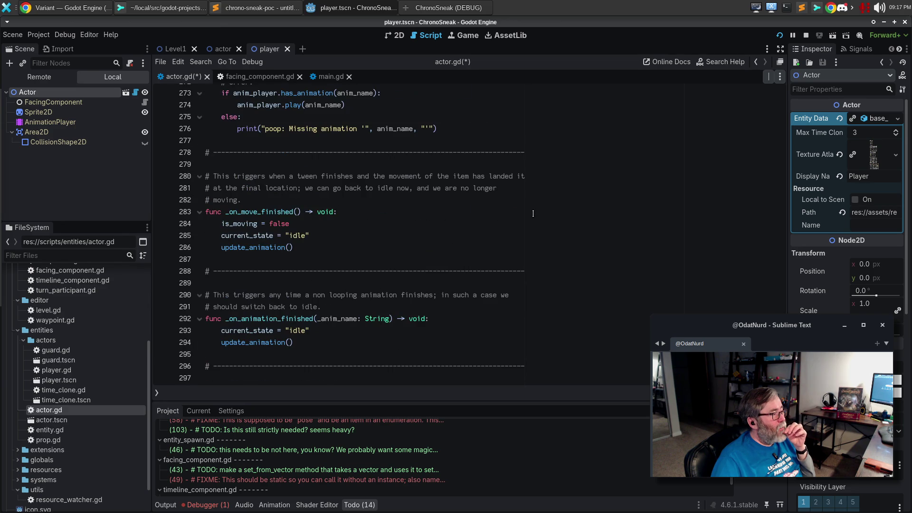
pyautogui.scroll(-5, 366, 204)
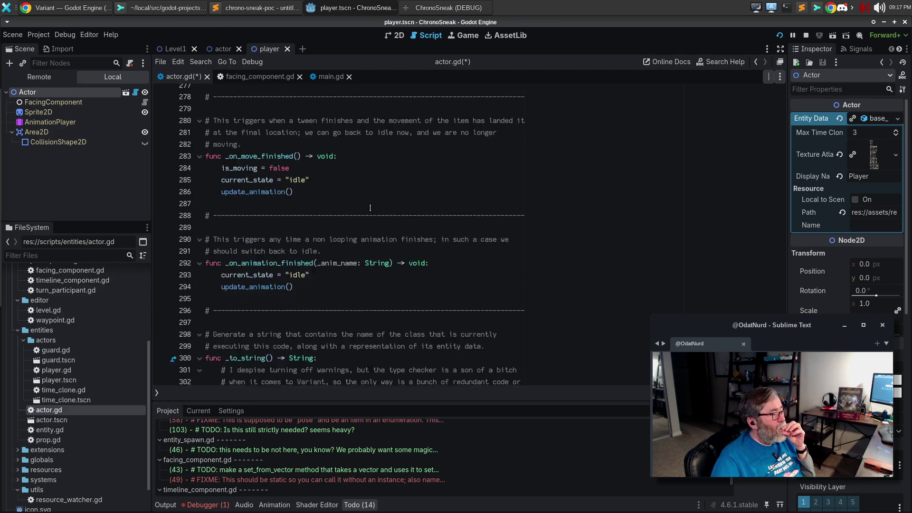
pyautogui.click(429, 247)
pyautogui.hotkey('ctrl', 's')
pyautogui.scroll(-2, 429, 248)
pyautogui.scroll(1, 429, 249)
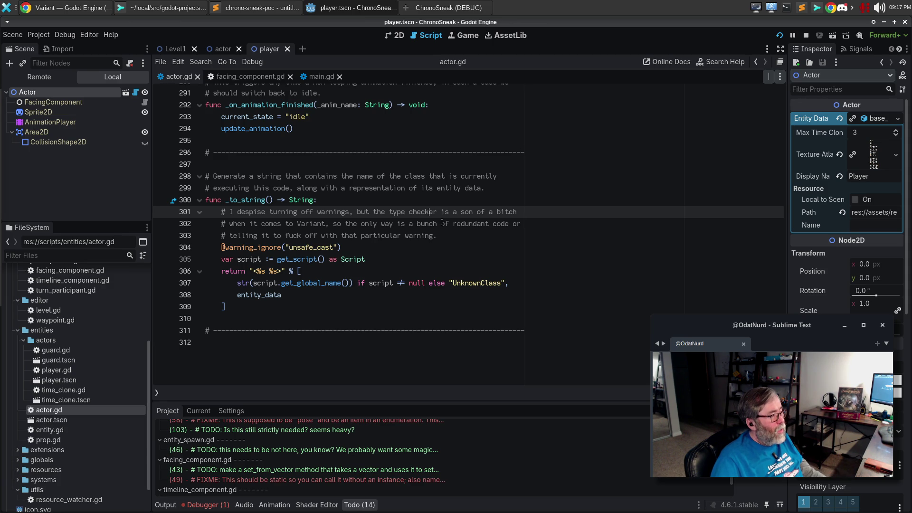
pyautogui.press('F1')
# Step: Search help for 'Act', open the Actor class page and scroll through its property and method descriptions
pyautogui.write('Ac')
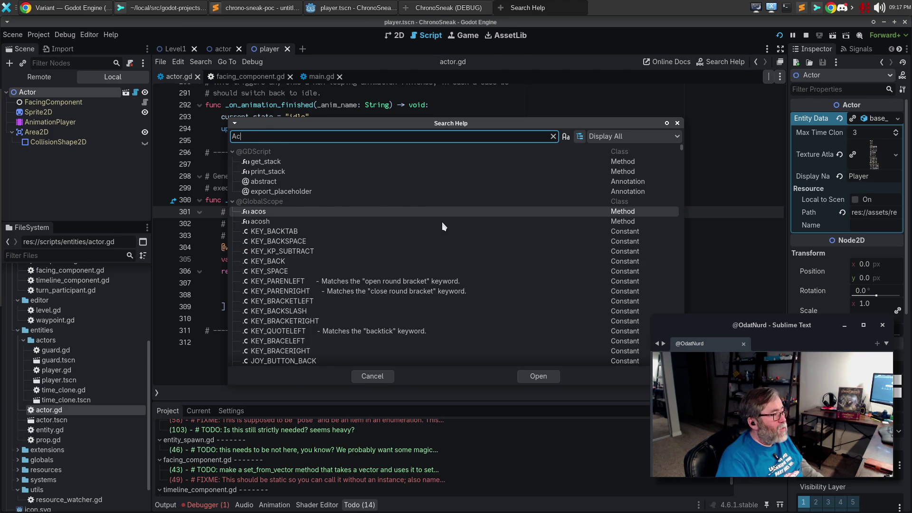
pyautogui.write('t')
pyautogui.press('Return')
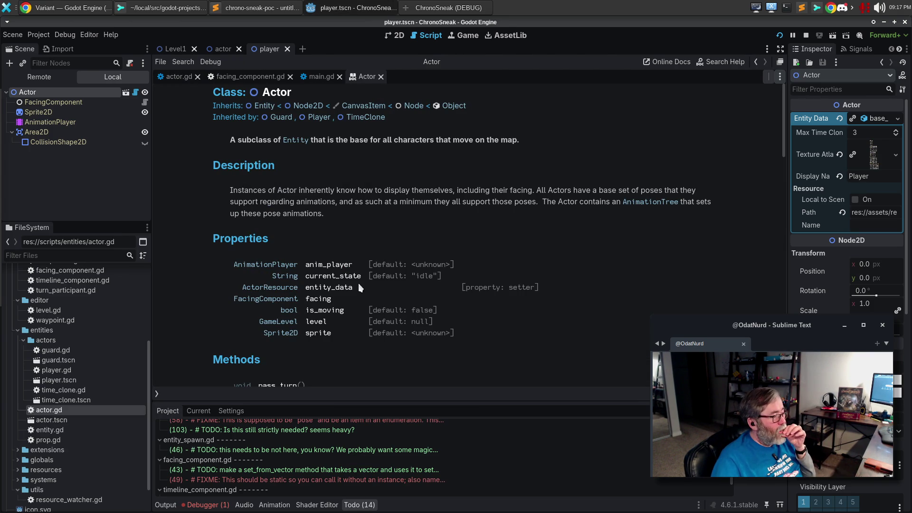
pyautogui.scroll(-5, 369, 256)
pyautogui.scroll(-12, 368, 255)
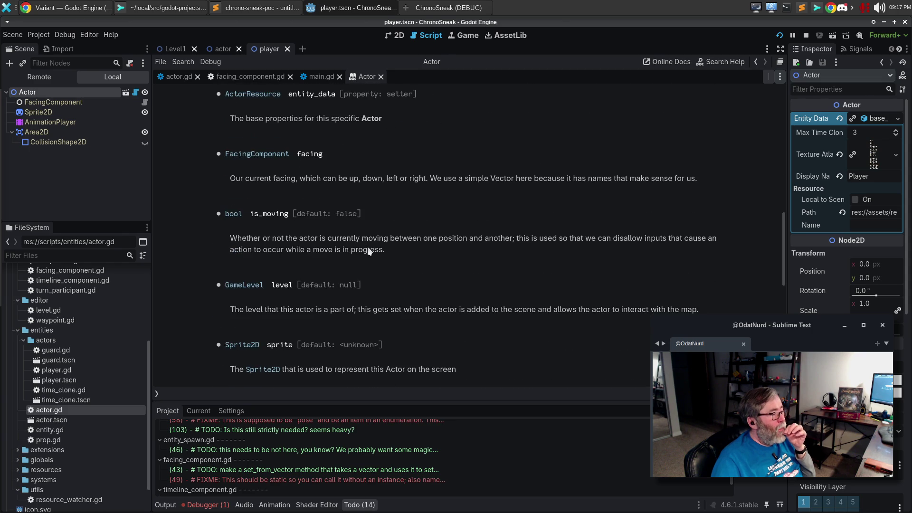
pyautogui.scroll(-5, 366, 247)
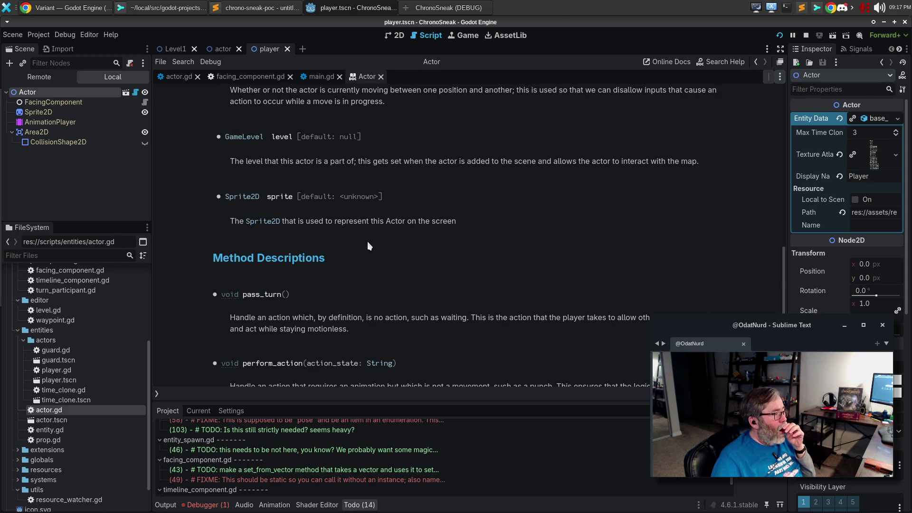
pyautogui.scroll(-10, 370, 245)
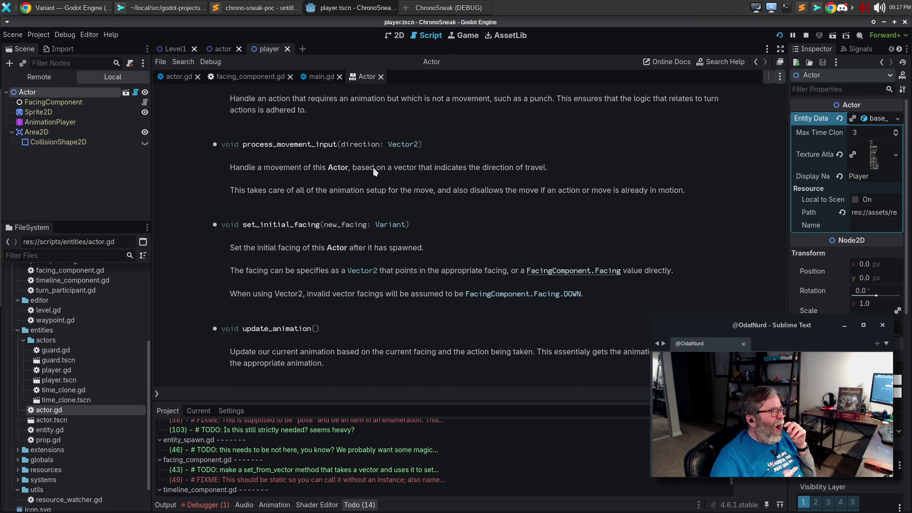
# Step: Turn both _to_string description lines in actor.gd into ## doc comments
pyautogui.click(177, 76)
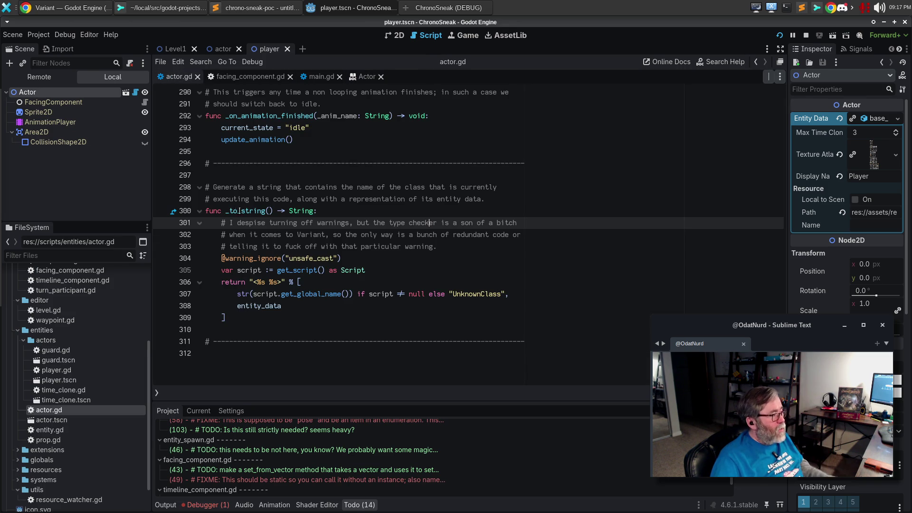
pyautogui.click(242, 188)
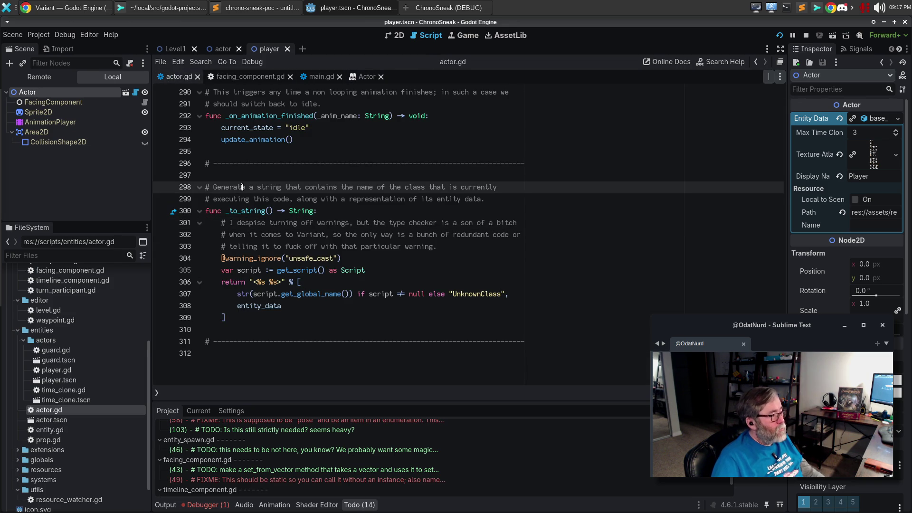
pyautogui.press('Home')
pyautogui.write('#')
pyautogui.press('Down')
pyautogui.write('#')
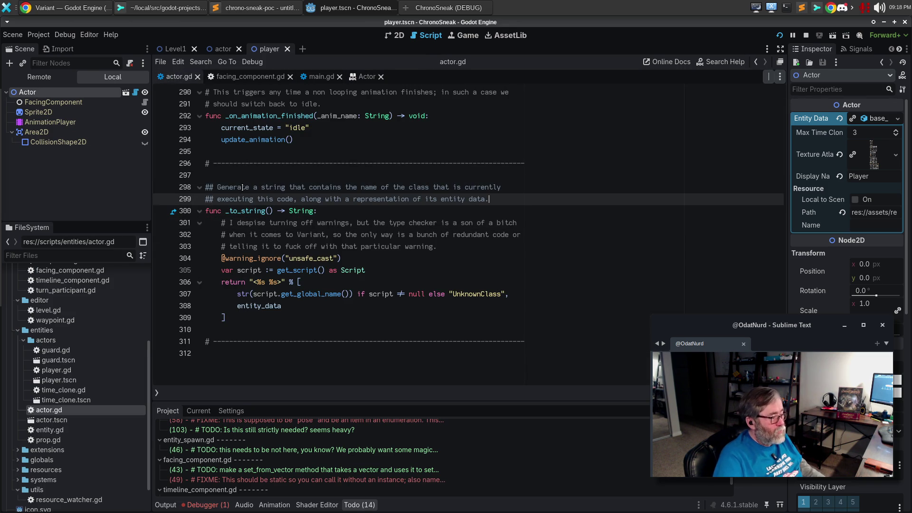
# Step: Add [br] [br] line-break tags after the first paragraph and start a new doc line
pyautogui.press('End')
pyautogui.write('[br] [br')
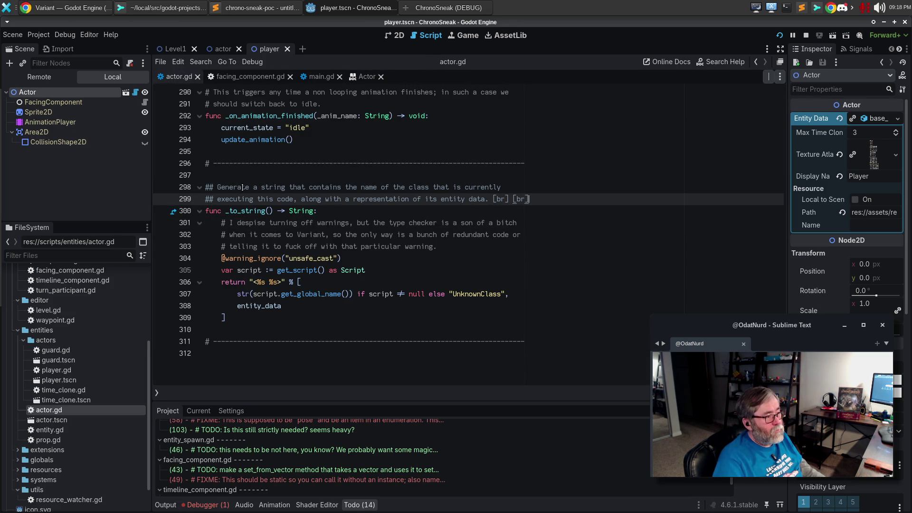
pyautogui.press('Left')
pyautogui.press('Left')
pyautogui.press('Left')
pyautogui.press('Return')
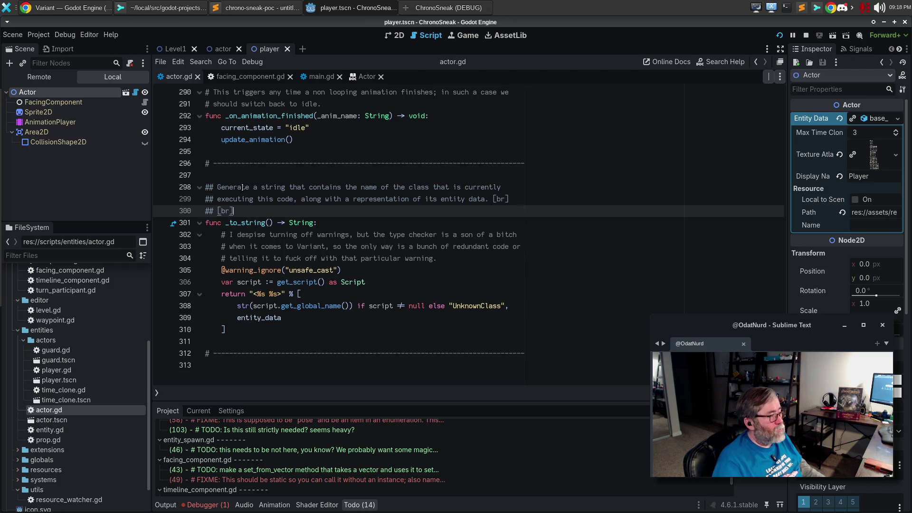
pyautogui.press('Return')
# Step: Write 'The display of [member entity_data] depends on the type of Actor the current instance is.'
pyautogui.write('Subclasses of this clas')
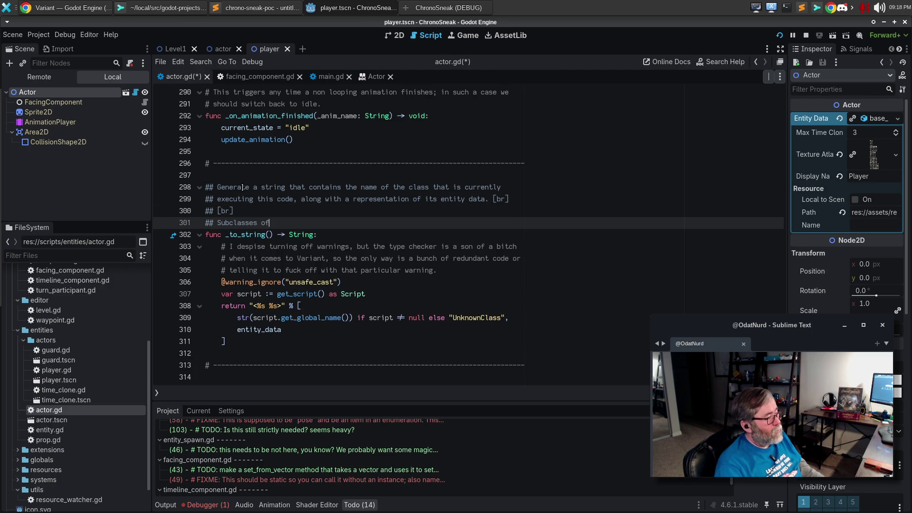
pyautogui.write('s')
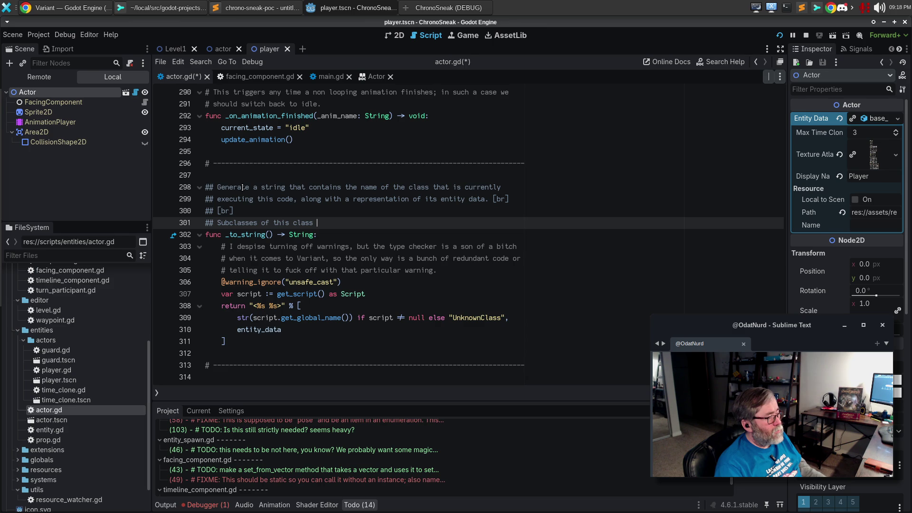
pyautogui.hotkey('ctrl', 'BackSpace')
pyautogui.hotkey('ctrl', 'BackSpace')
pyautogui.hotkey('ctrl', 'BackSpace')
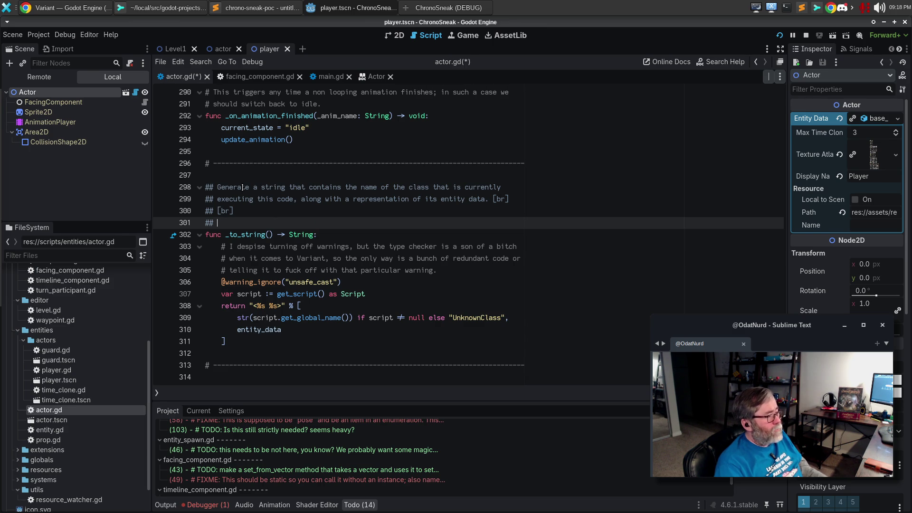
pyautogui.write('THe dis')
pyautogui.hotkey('ctrl', 'BackSpace')
pyautogui.hotkey('ctrl', 'BackSpace')
pyautogui.write('The display ')
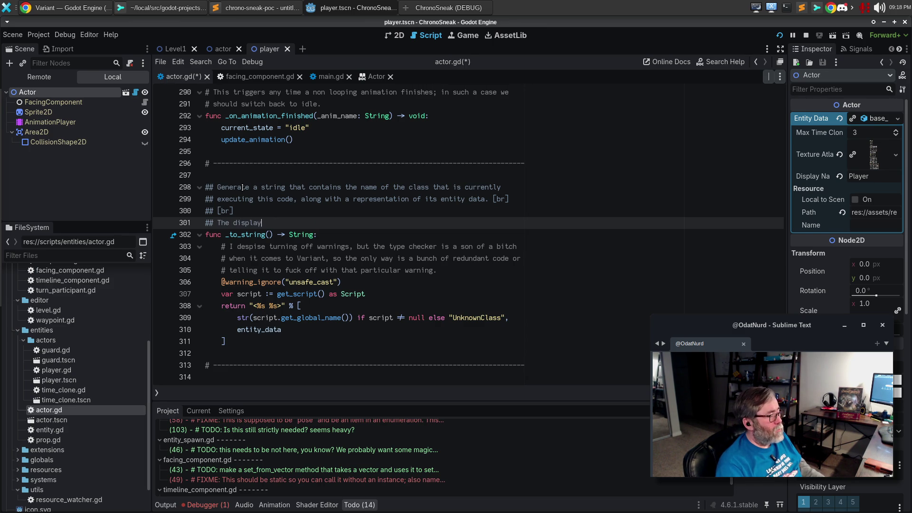
pyautogui.write('of ')
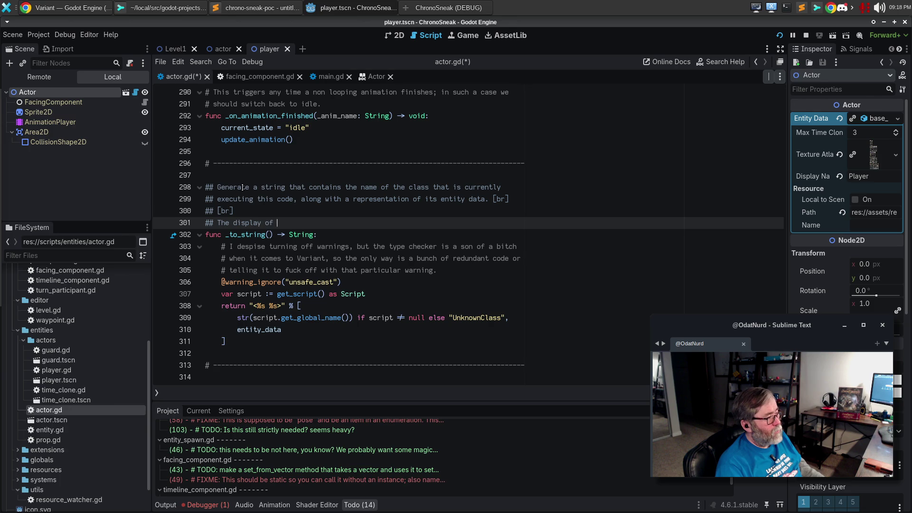
pyautogui.write('[m')
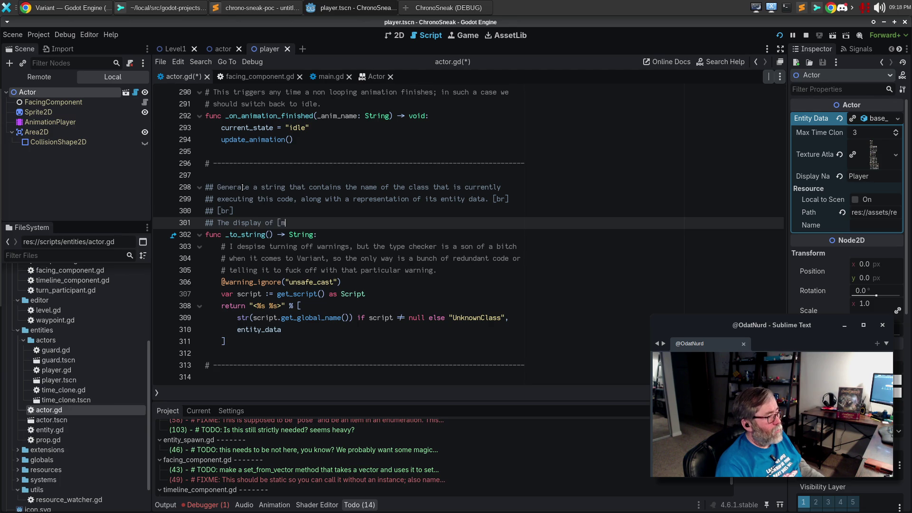
pyautogui.write('ember entity_dta')
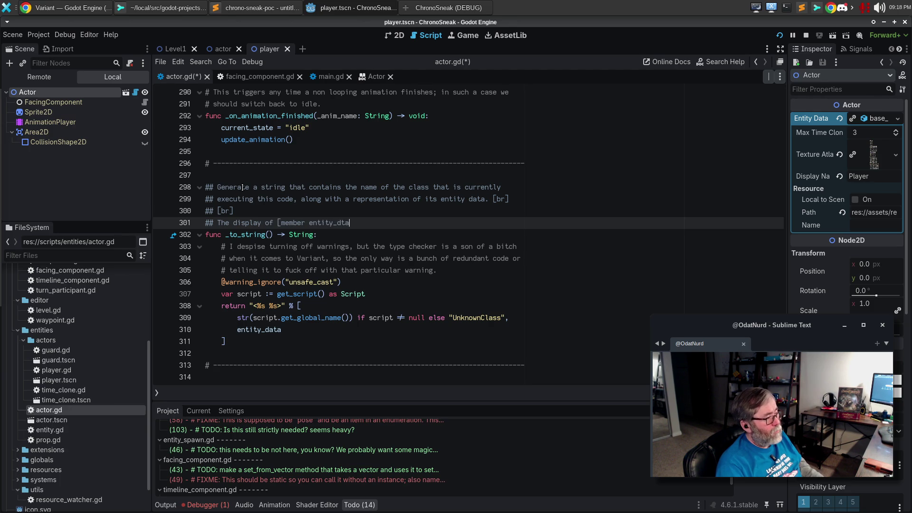
pyautogui.press('BackSpace')
pyautogui.press('BackSpace')
pyautogui.write('ata] depend')
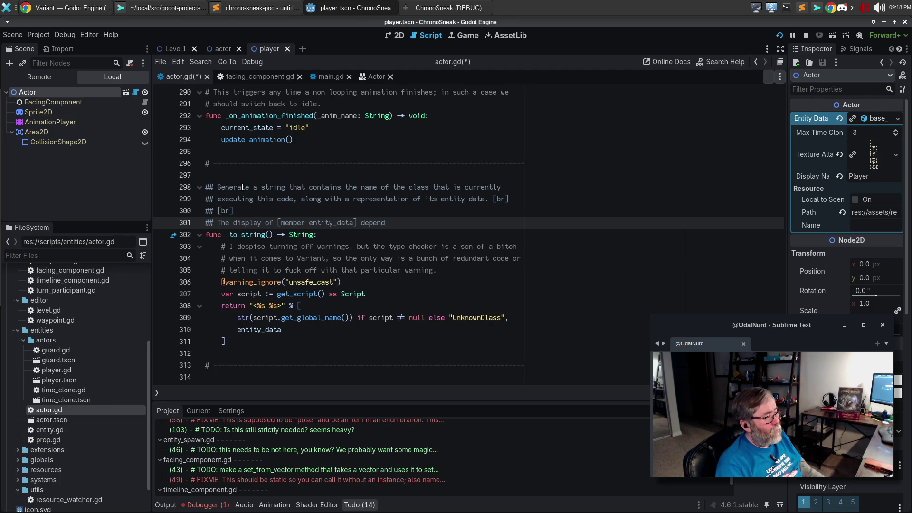
pyautogui.write('s on the type of ')
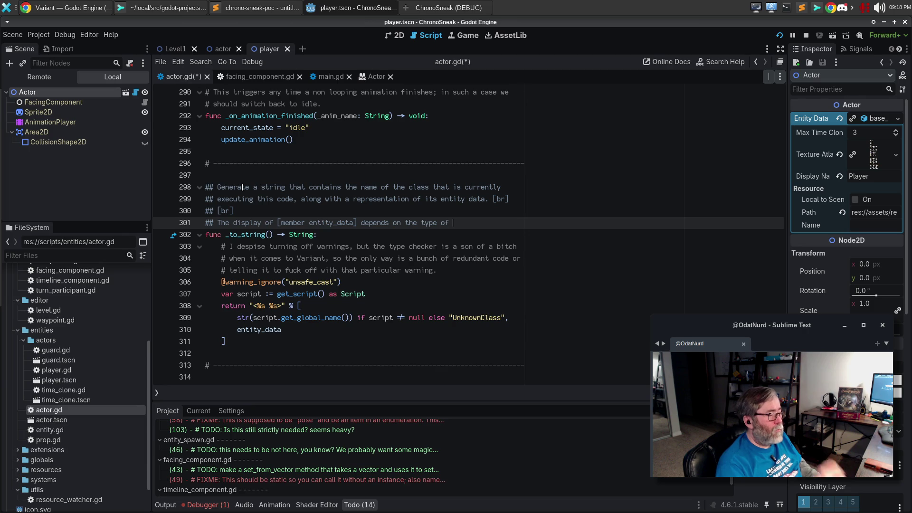
pyautogui.write('Acot')
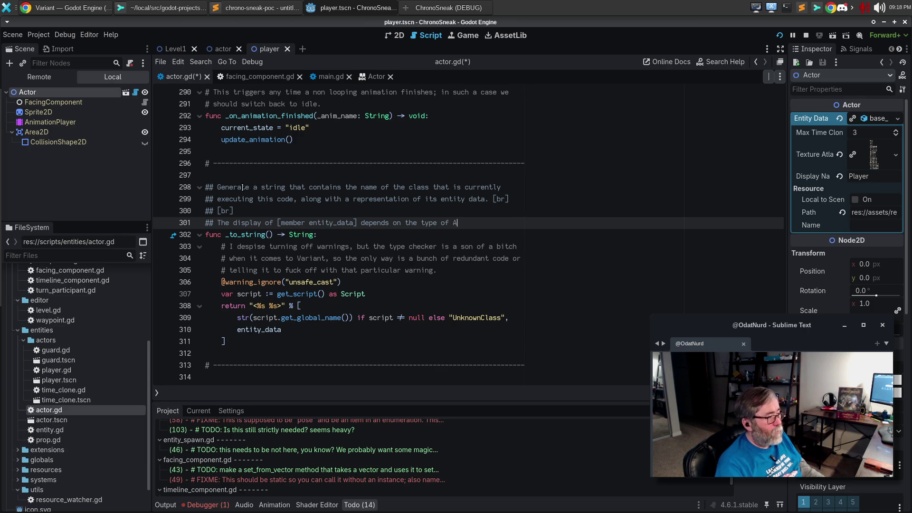
pyautogui.press('BackSpace')
pyautogui.press('BackSpace')
pyautogui.write('tor the c')
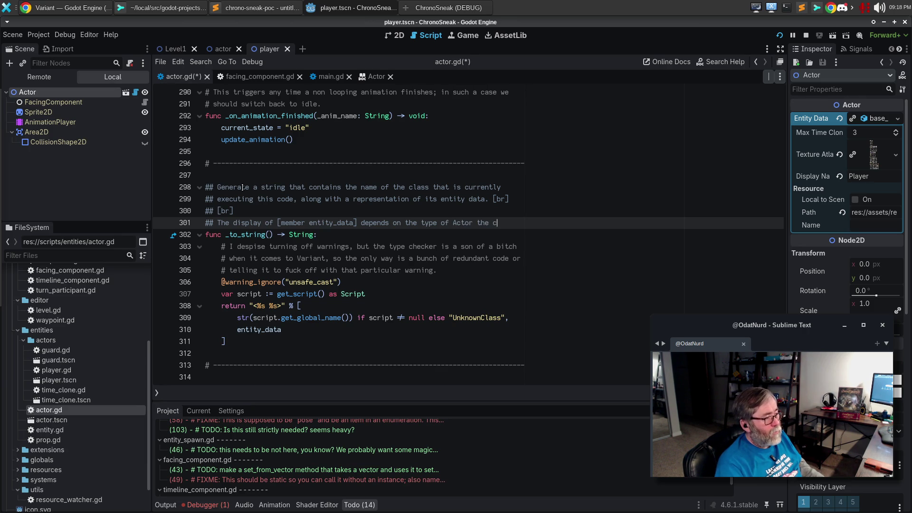
pyautogui.write('urrent')
pyautogui.press('Return')
pyautogui.write('instance is.')
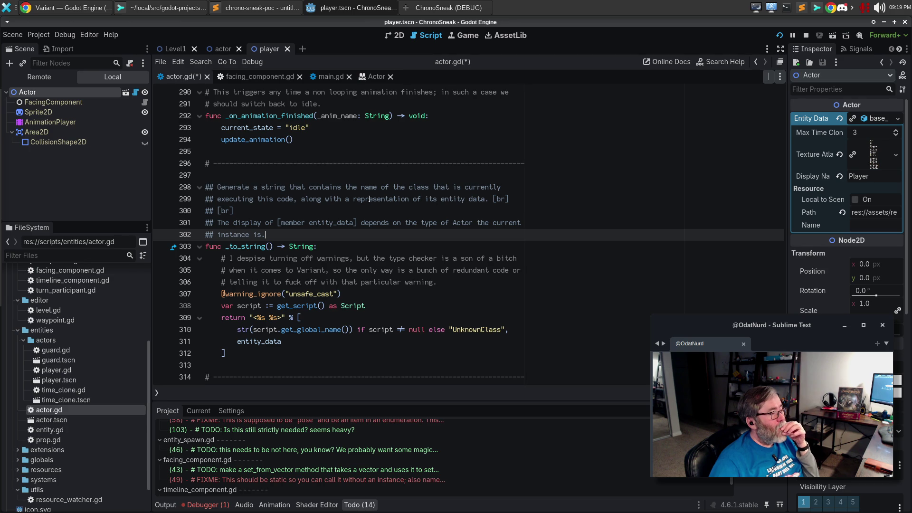
# Step: Insert 'human readable' before 'representation', rejoin the [br] [br] tags, rewrap, and save
pyautogui.click(354, 201)
pyautogui.write('human re')
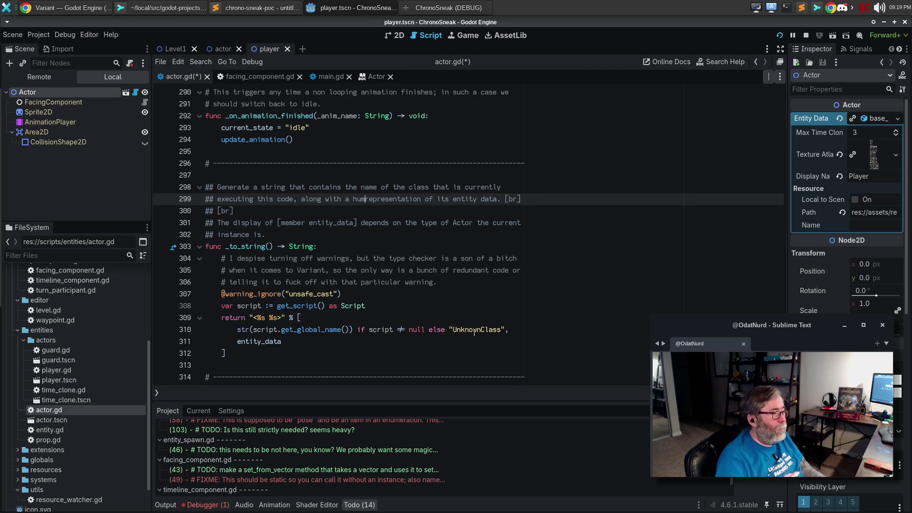
pyautogui.write('adable')
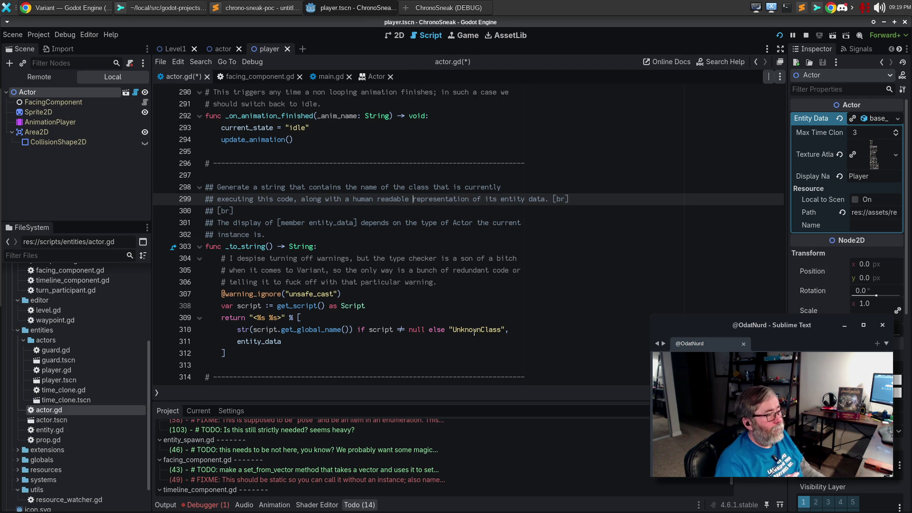
pyautogui.press('End')
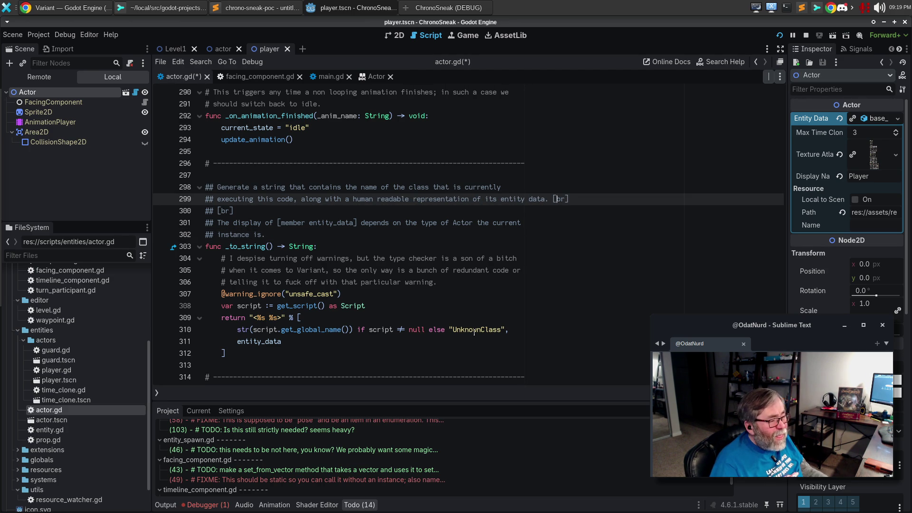
pyautogui.press('Down')
pyautogui.press('Home')
pyautogui.press('BackSpace')
pyautogui.press('BackSpace')
pyautogui.press('BackSpace')
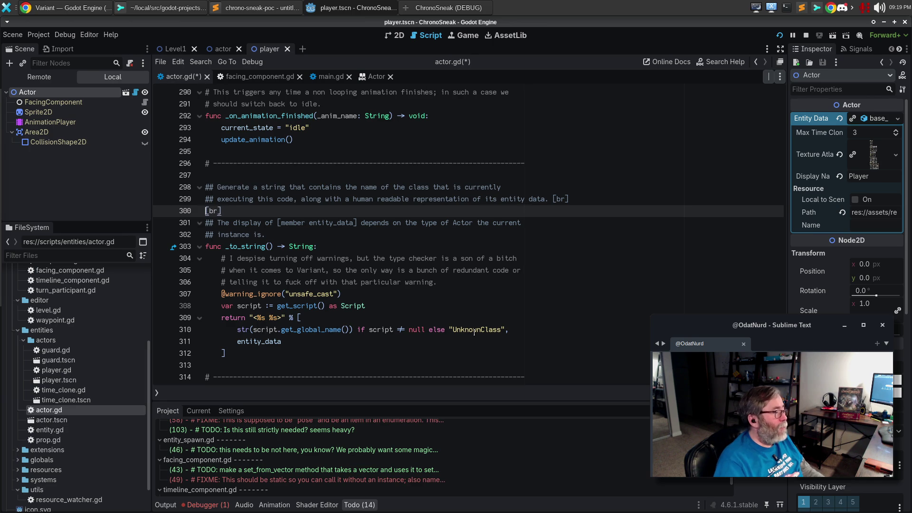
pyautogui.press('End')
pyautogui.press('Return')
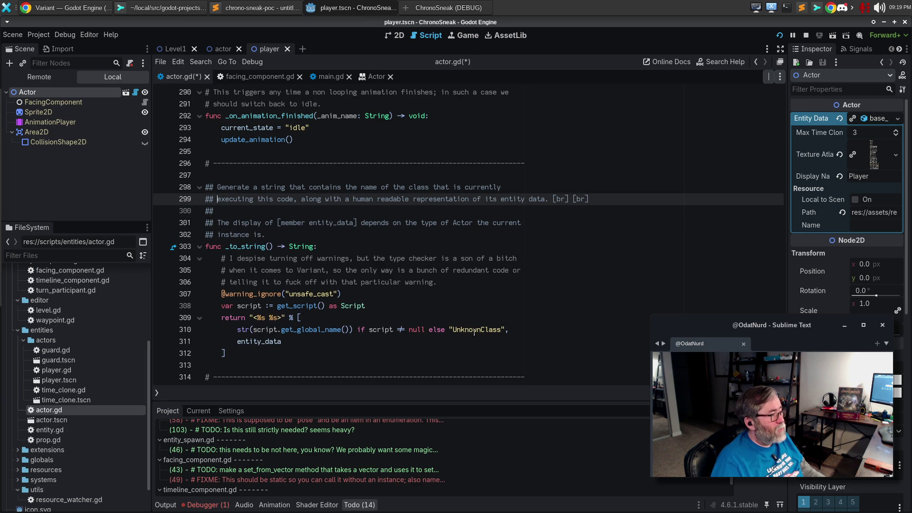
pyautogui.hotkey('alt', 'q')
pyautogui.hotkey('ctrl', 's')
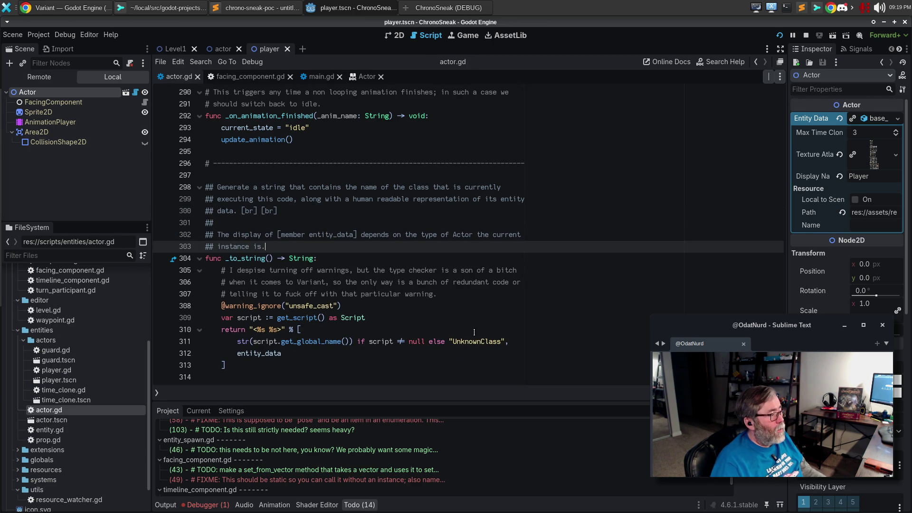
# Step: Check the _to_string method description on the Actor help page, then switch to Sublime Merge
pyautogui.click(364, 77)
pyautogui.scroll(5, 380, 217)
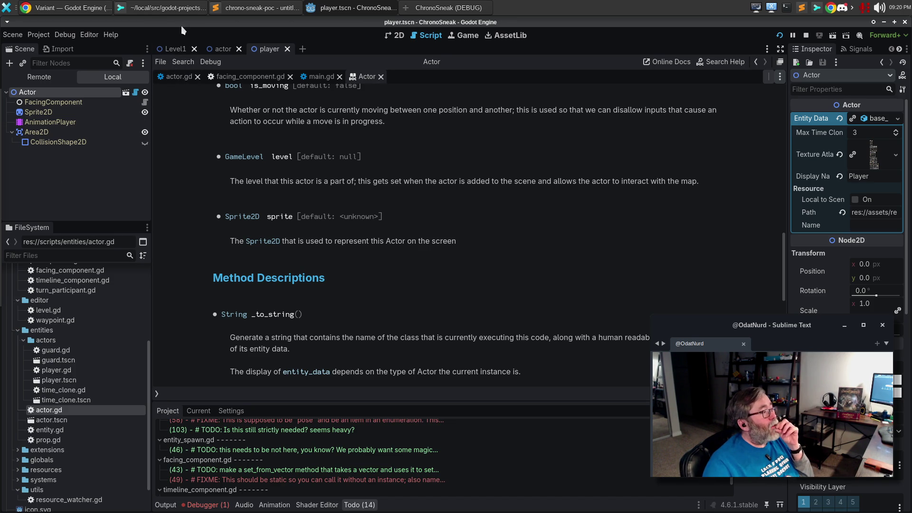
pyautogui.click(169, 8)
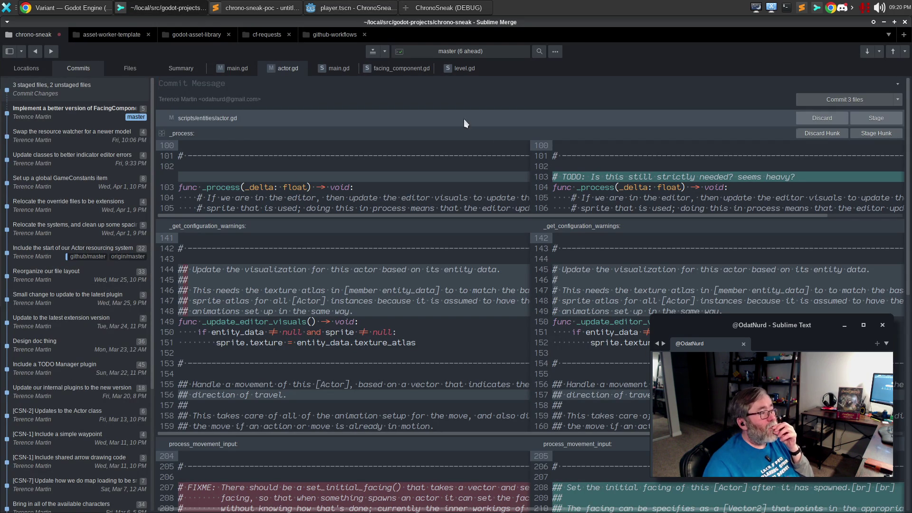
pyautogui.click(325, 82)
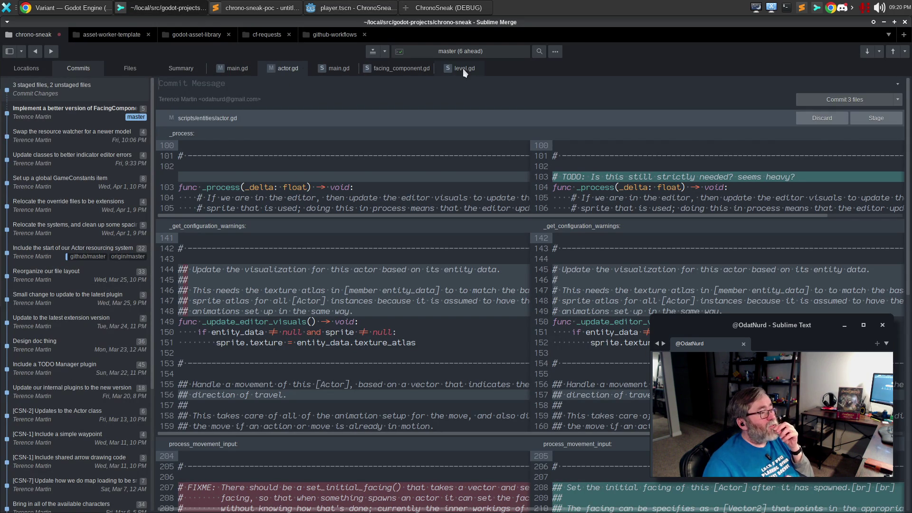
pyautogui.click(463, 68)
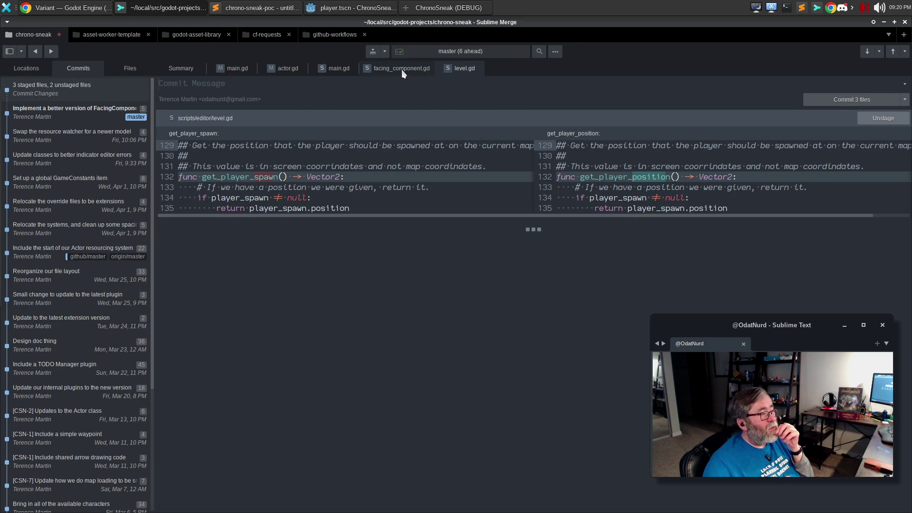
pyautogui.click(403, 70)
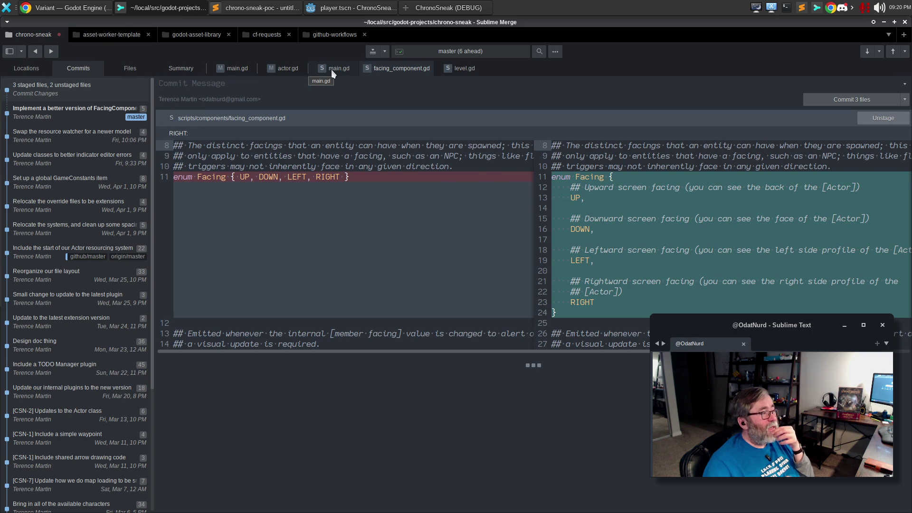
pyautogui.click(332, 70)
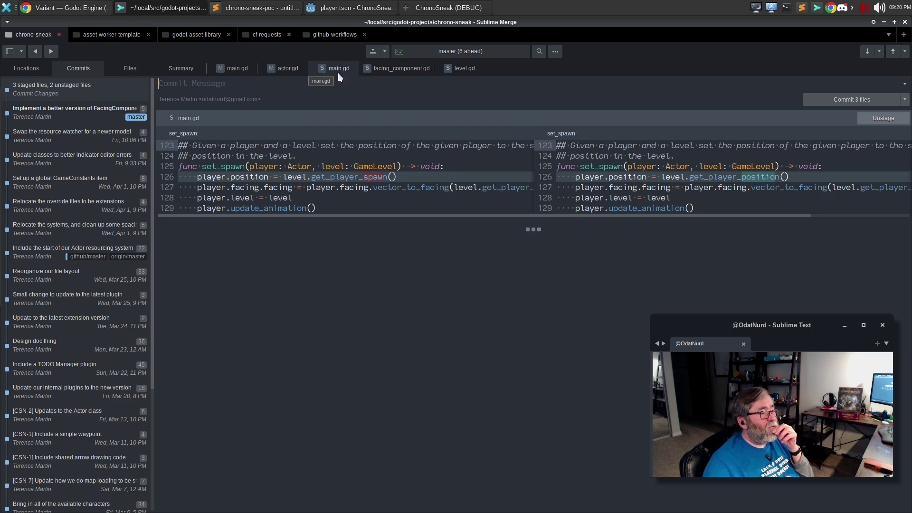
pyautogui.moveTo(415, 209)
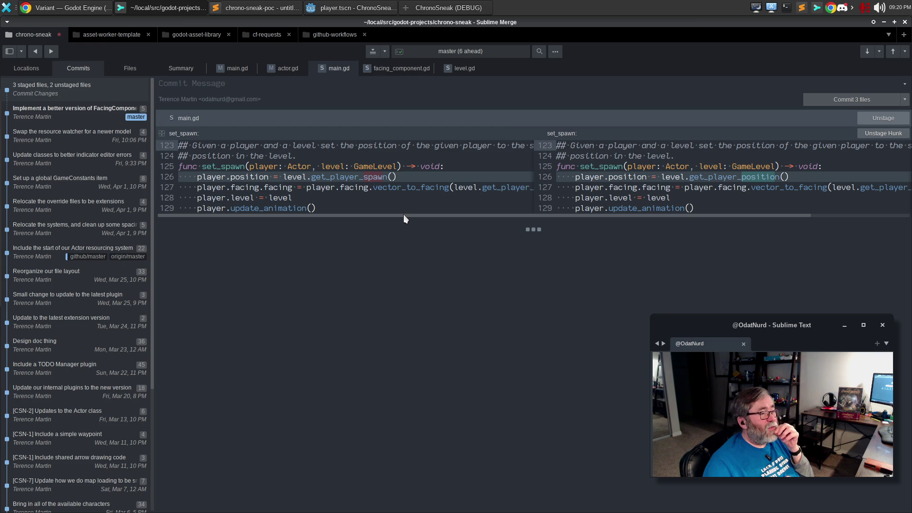
pyautogui.moveTo(403, 216)
pyautogui.mouseDown()
pyautogui.moveTo(512, 214)
pyautogui.moveTo(280, 194)
pyautogui.mouseUp()
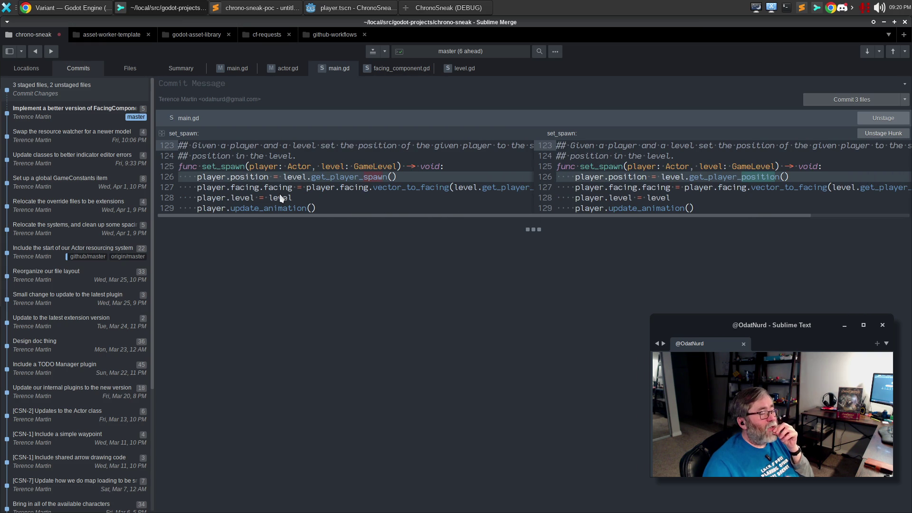
pyautogui.click(281, 70)
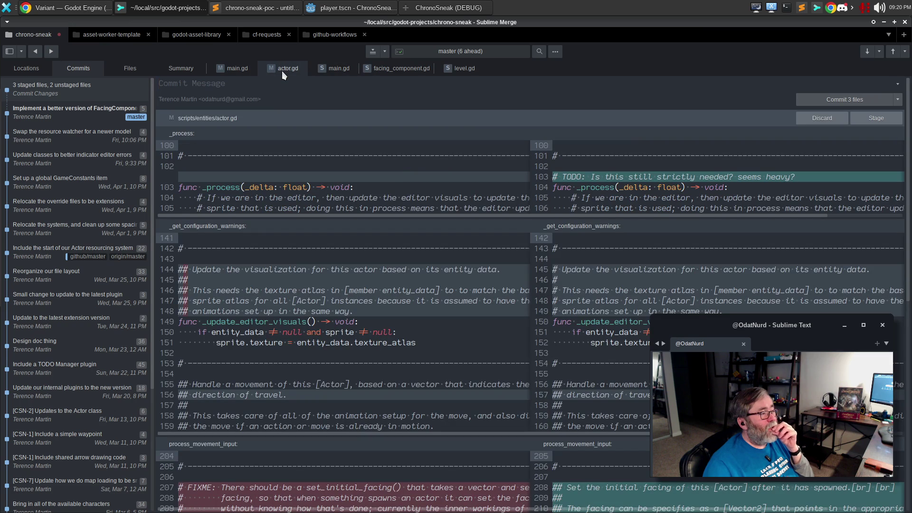